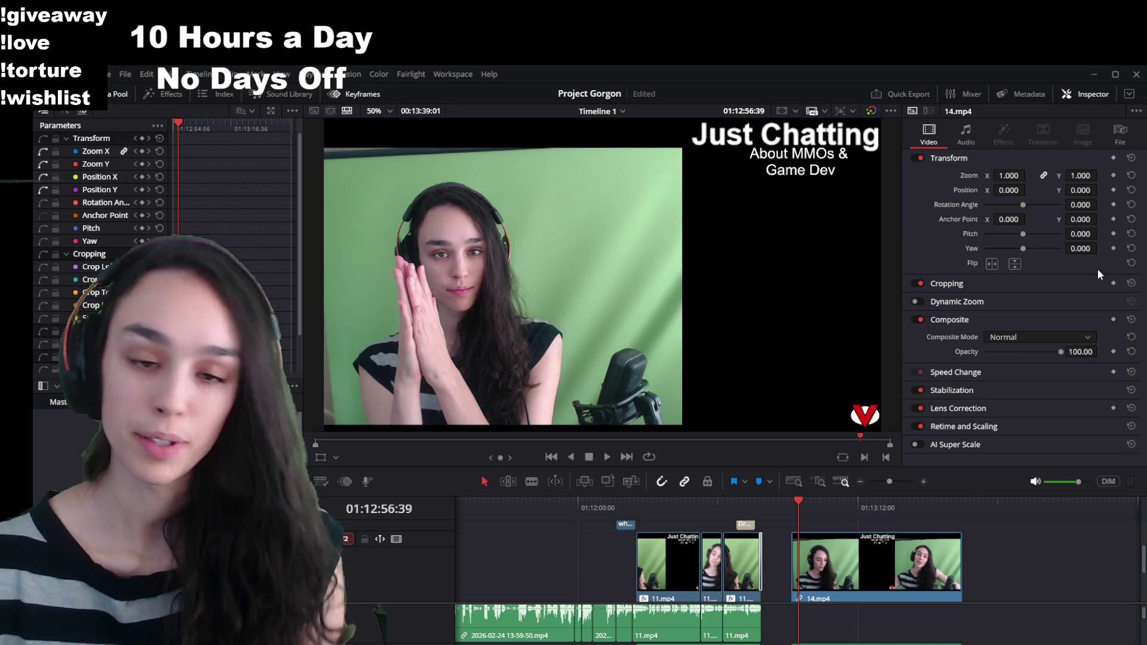
scroll(861, 620, down, 3)
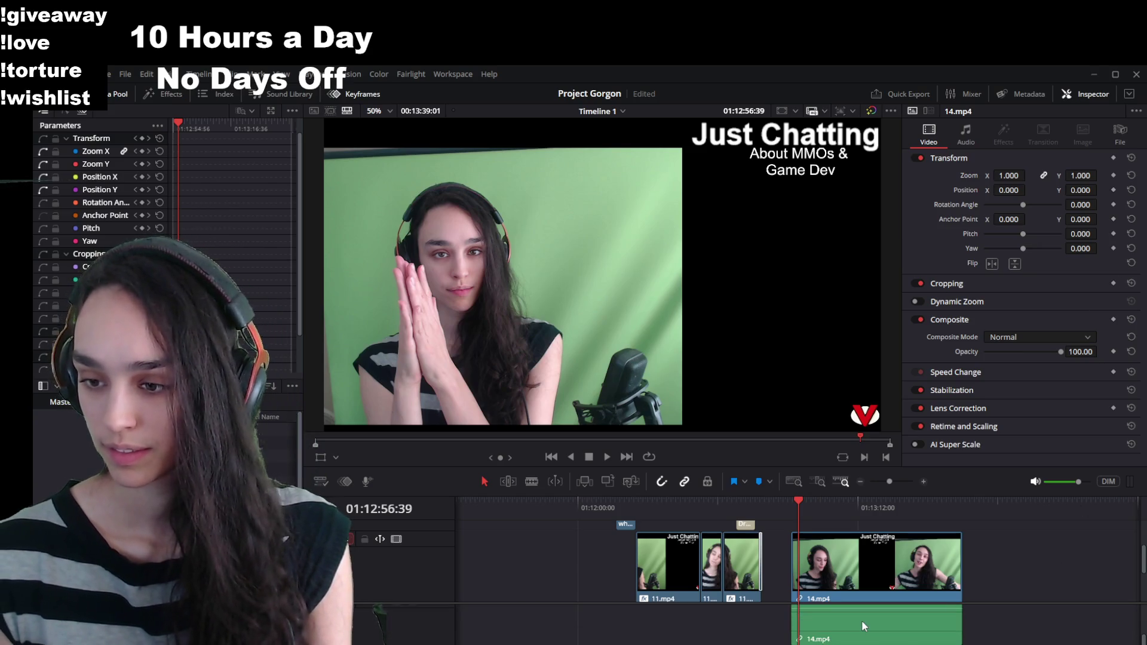
scroll(861, 620, down, 3)
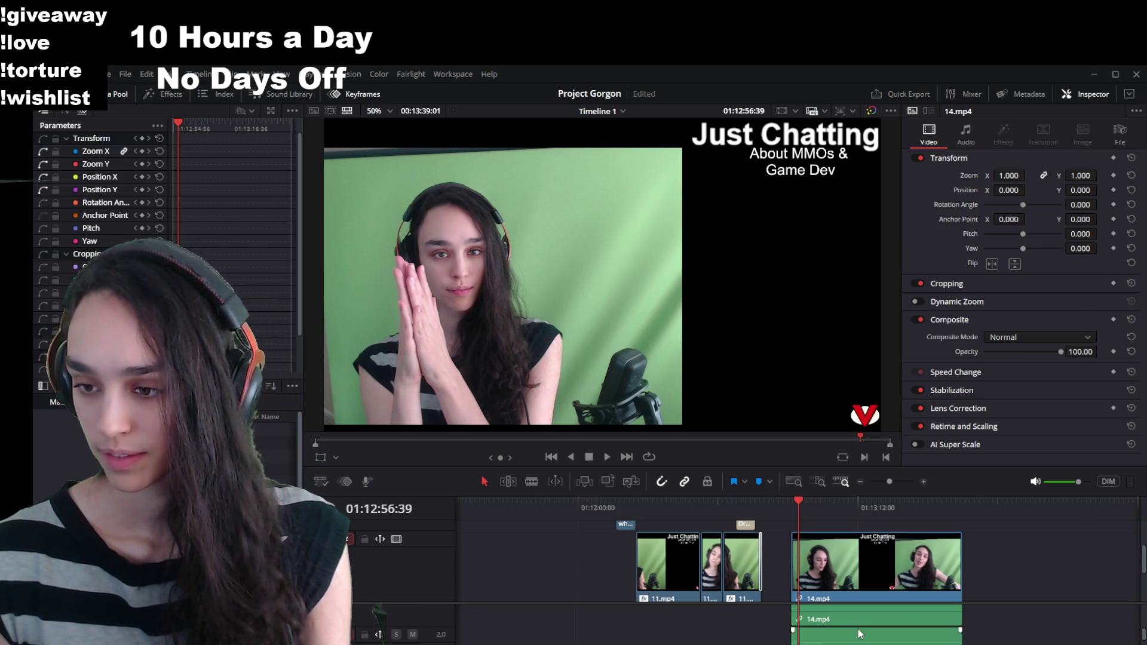
click(853, 624)
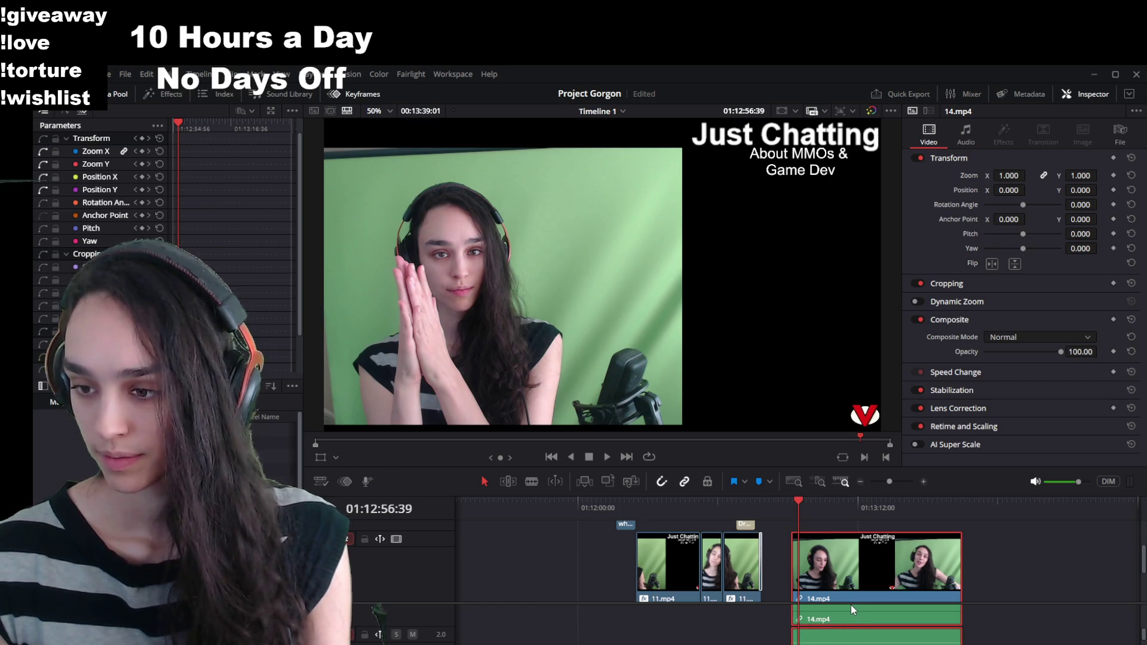
drag(829, 615, 1004, 619)
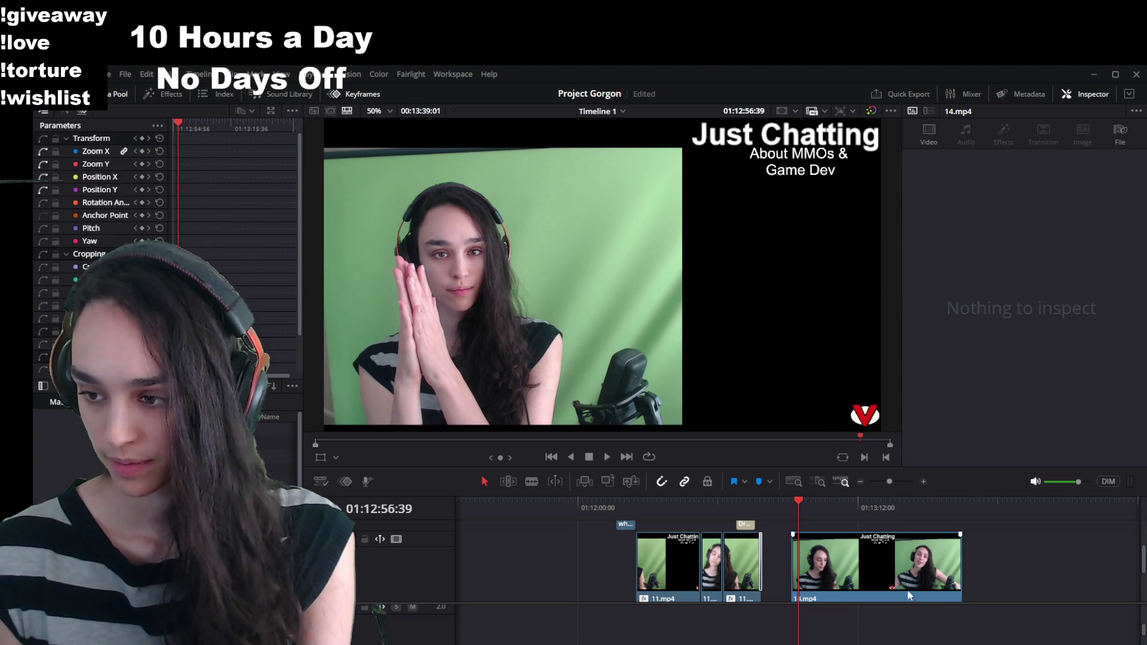
scroll(838, 586, down, 2)
scroll(824, 621, down, 2)
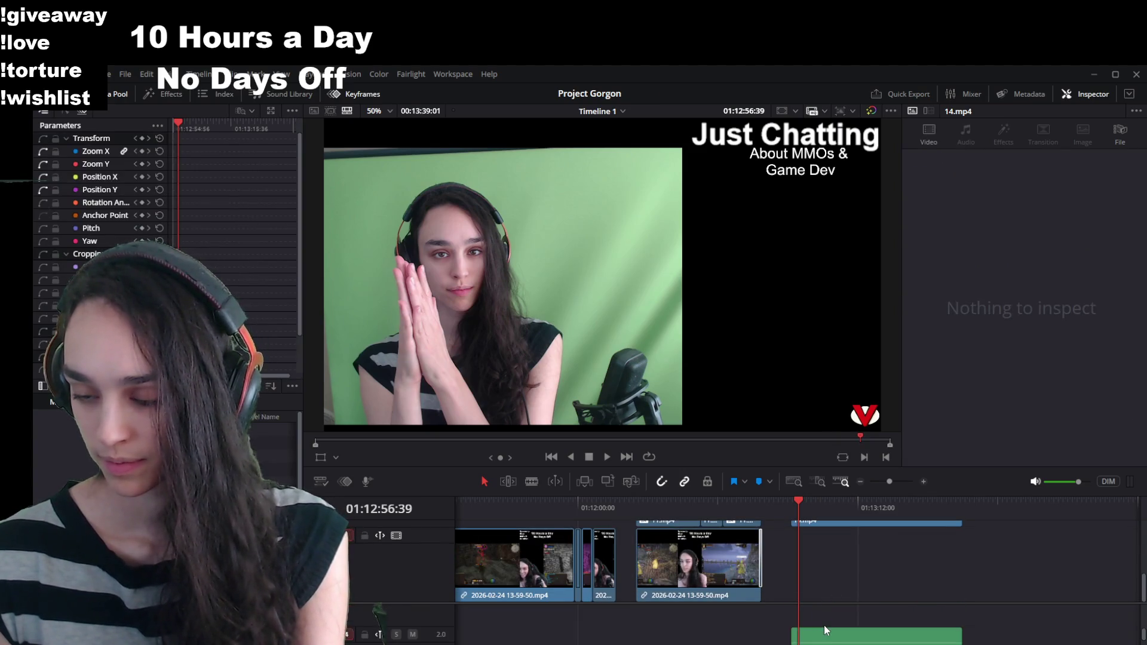
mouse_move(827, 636)
mouse_down()
mouse_move(1018, 635)
mouse_move(1021, 620)
mouse_up()
key(ctrl+z)
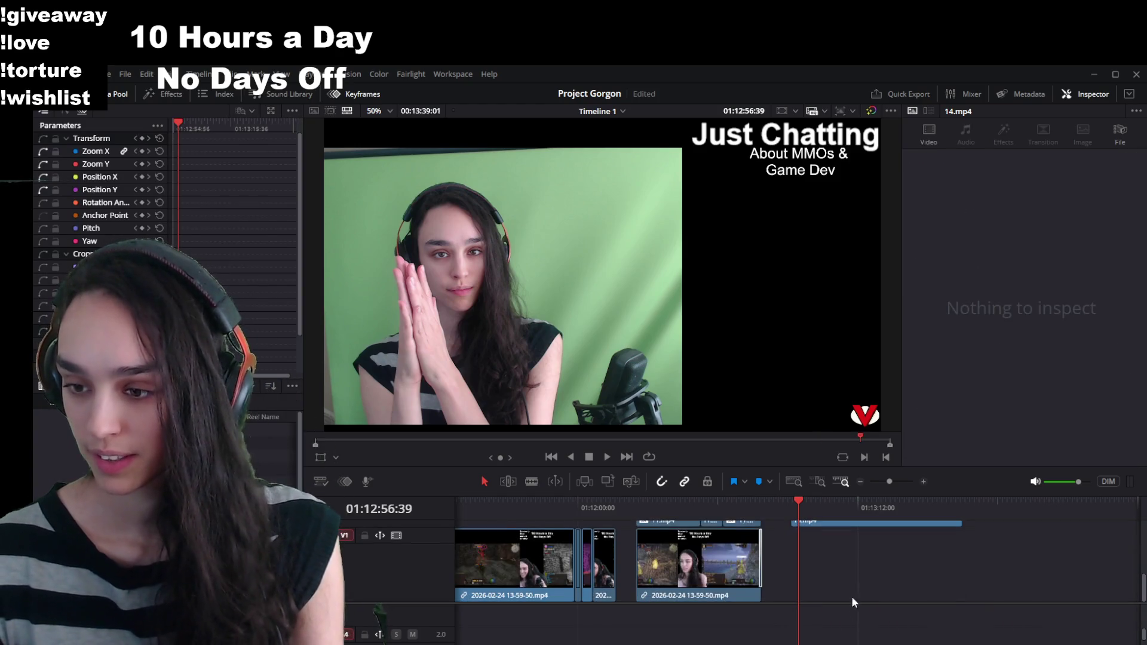
scroll(841, 620, down, 2)
click(840, 618)
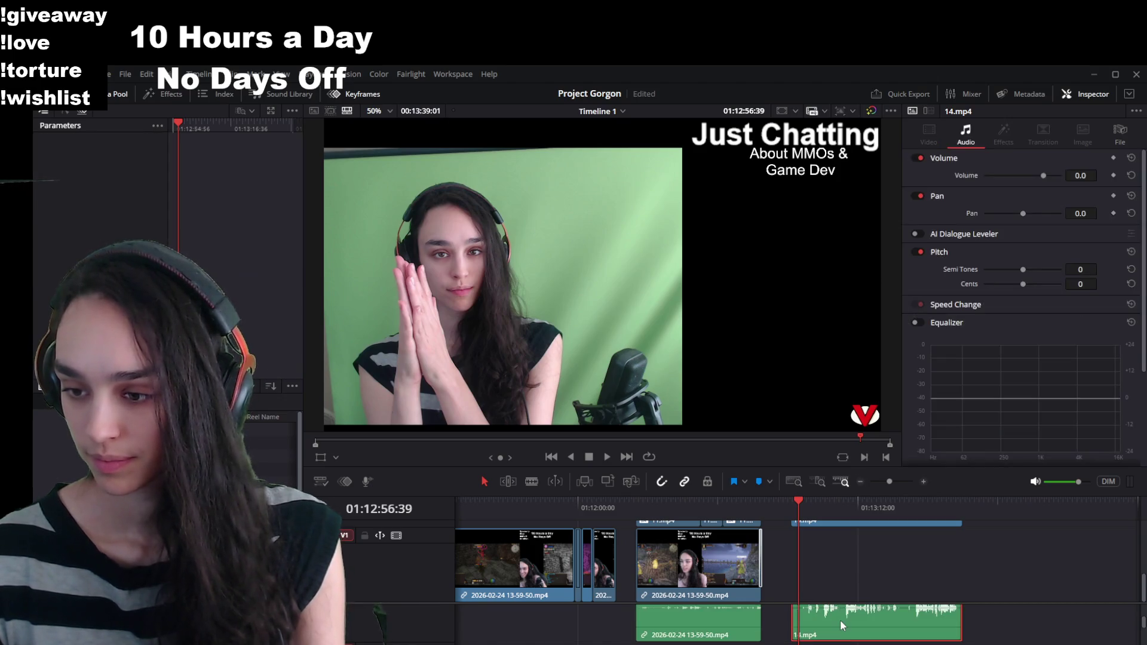
scroll(839, 619, down, 1)
key(slash)
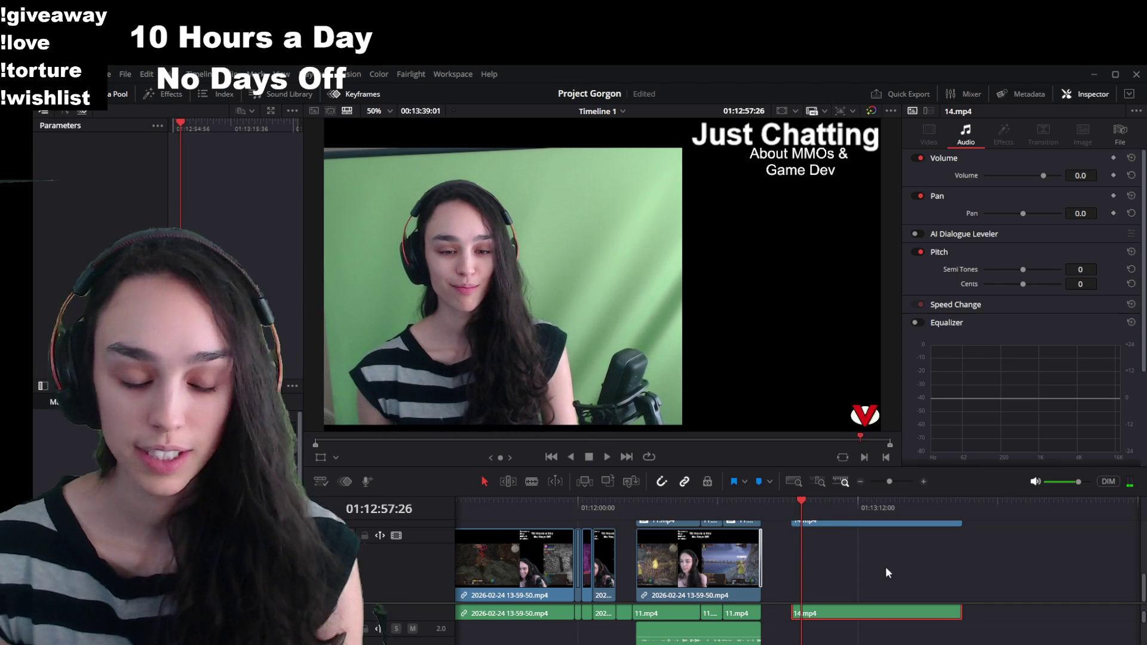
scroll(890, 581, up, 2)
click(962, 501)
drag(962, 499, 992, 499)
Step: Play the timeline from a later point and select the 14.mp4 webcam clip
scroll(987, 576, up, 3)
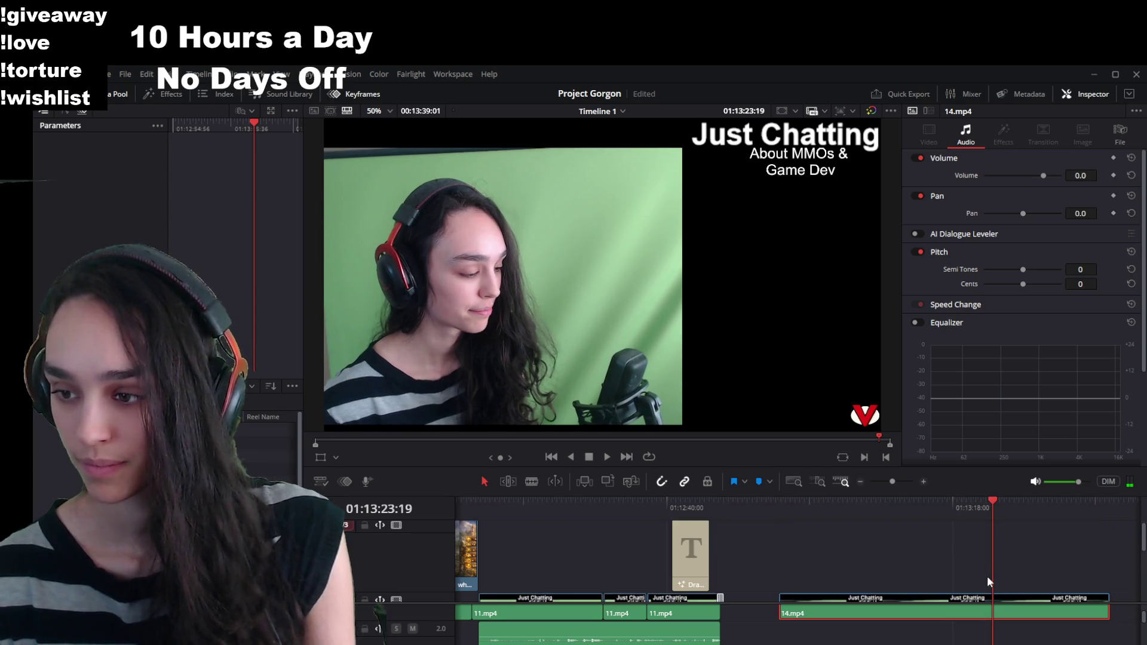
click(1014, 499)
key(space)
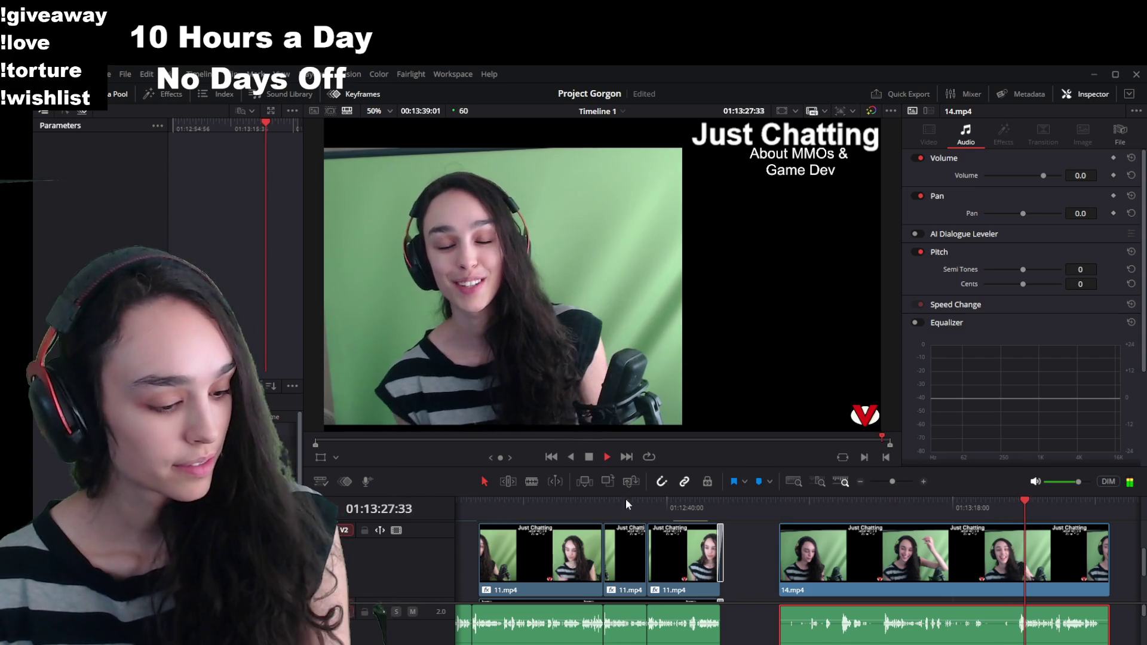
key(space)
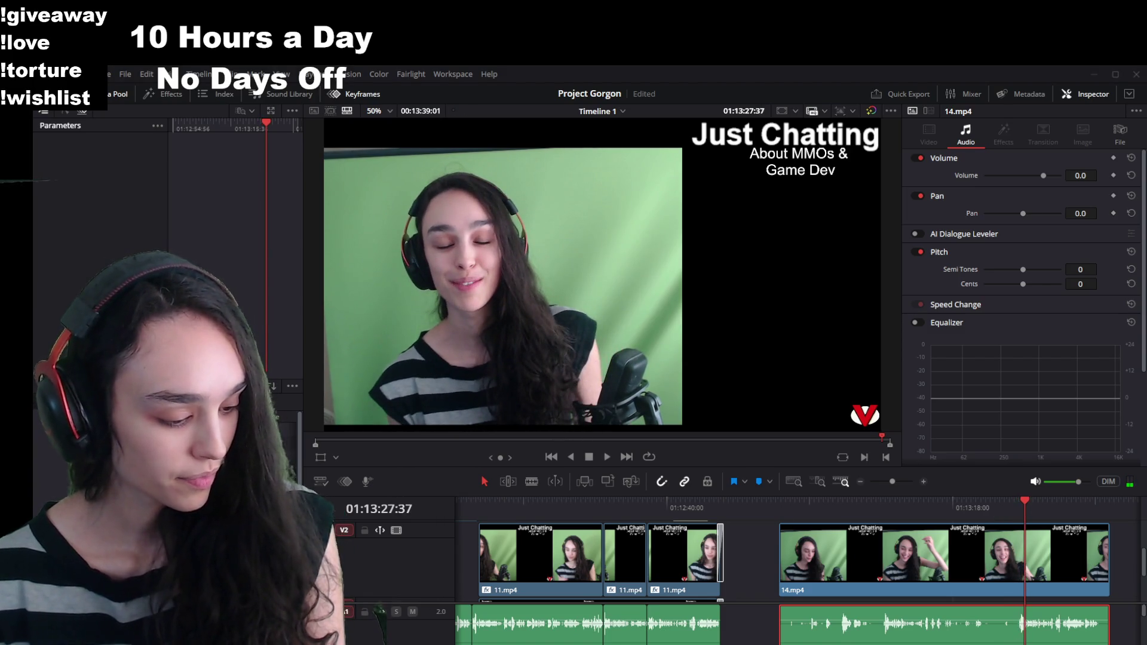
click(917, 569)
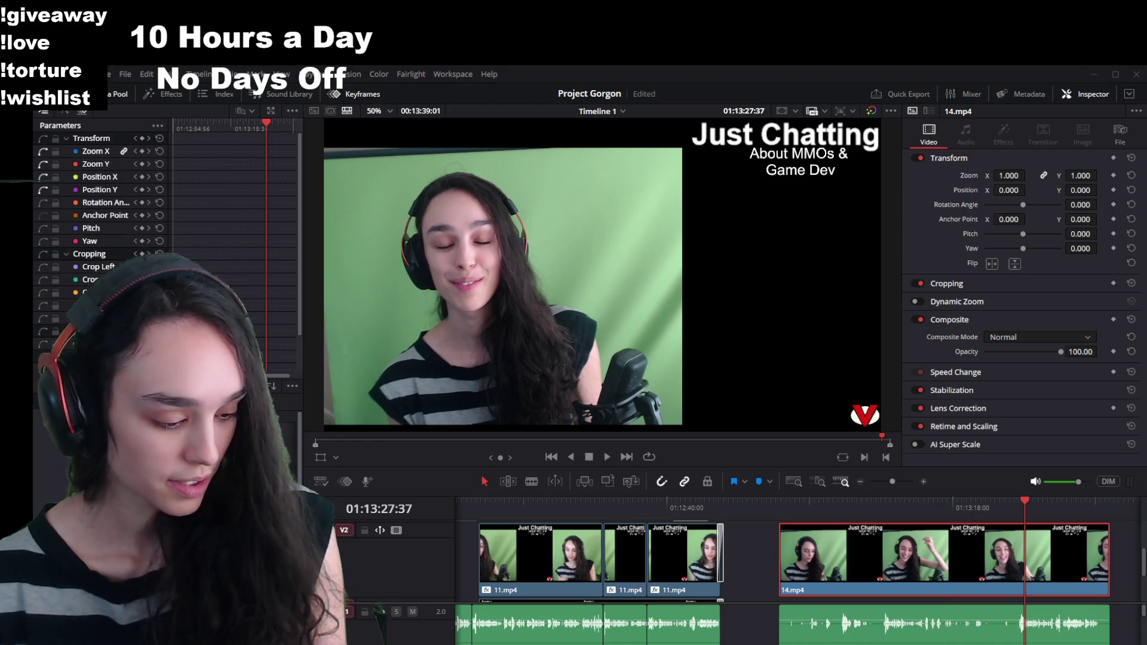
click(695, 68)
key(space)
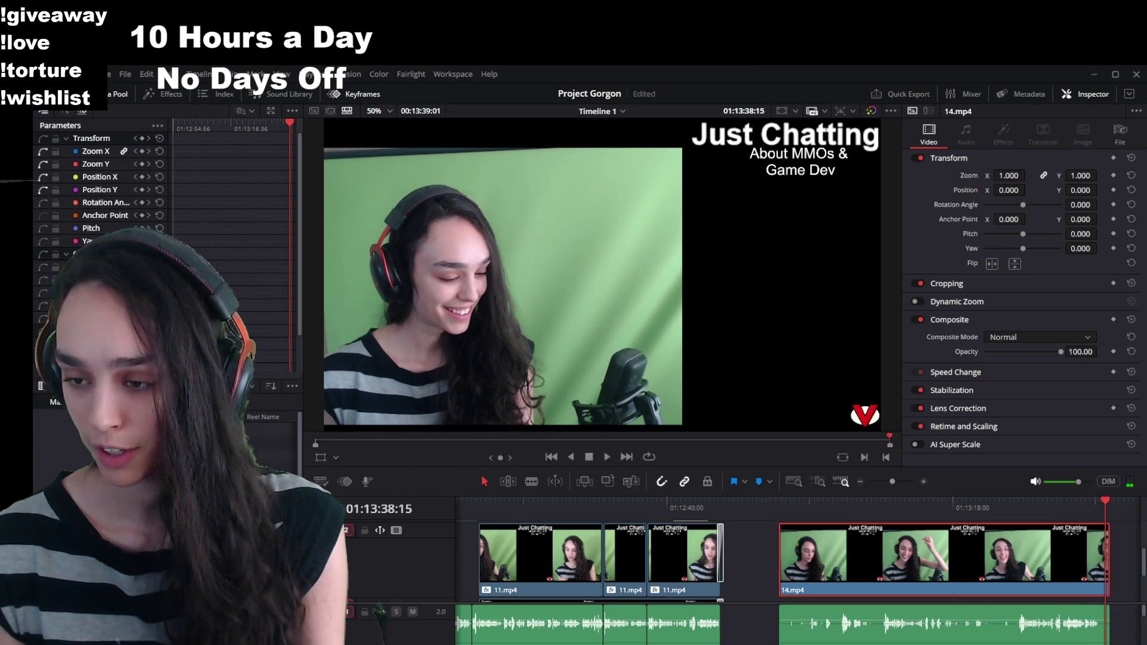
Step: Scrub and play from the 11.mp4 clips through the gap to the start of 14.mp4
click(1014, 515)
mouse_move(1013, 515)
mouse_down()
mouse_move(741, 536)
mouse_move(652, 523)
mouse_up()
key(space)
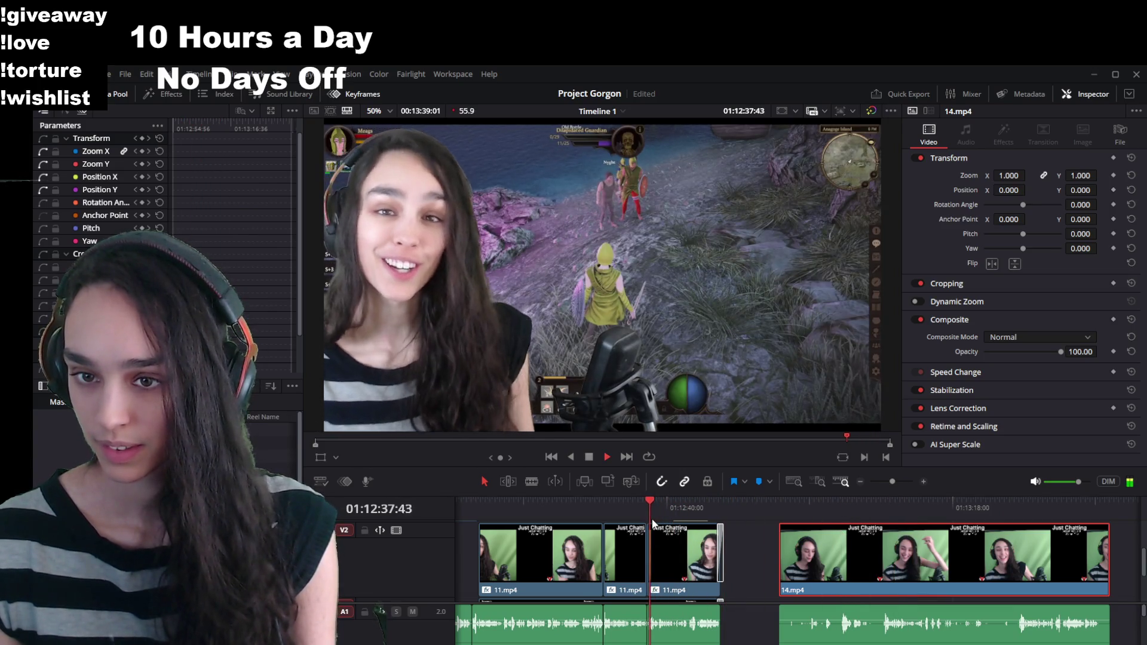
mouse_move(660, 513)
mouse_down()
mouse_move(746, 522)
mouse_move(814, 500)
mouse_move(846, 504)
mouse_move(789, 503)
mouse_up()
scroll(837, 617, up, 1)
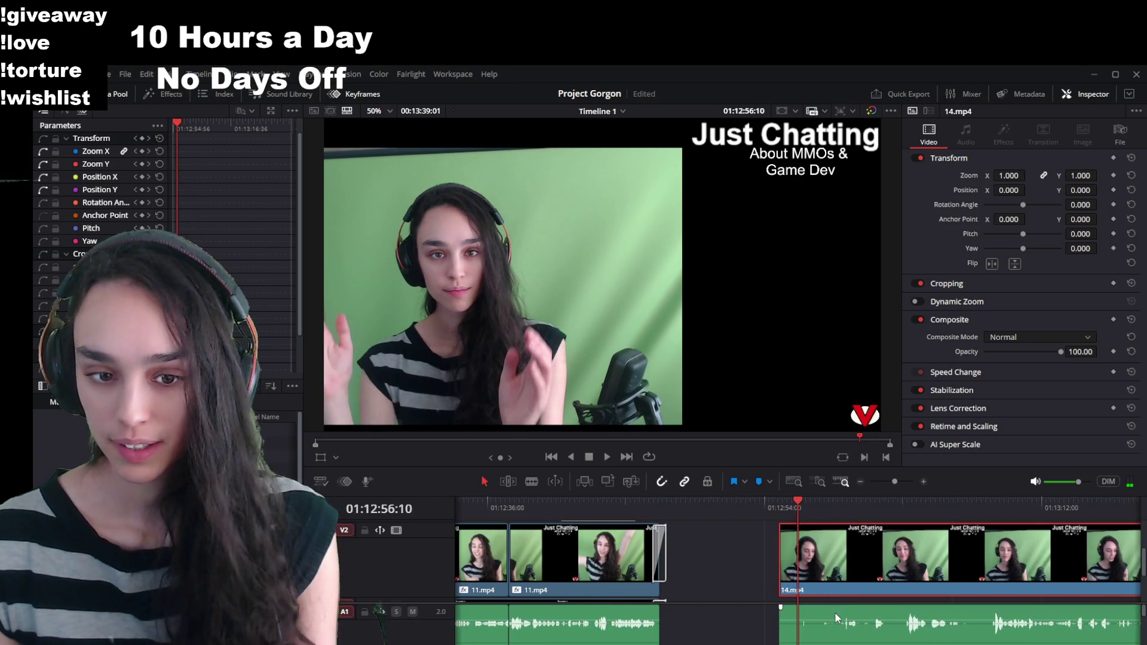
key(space)
key(space)
drag(818, 511, 789, 509)
key(space)
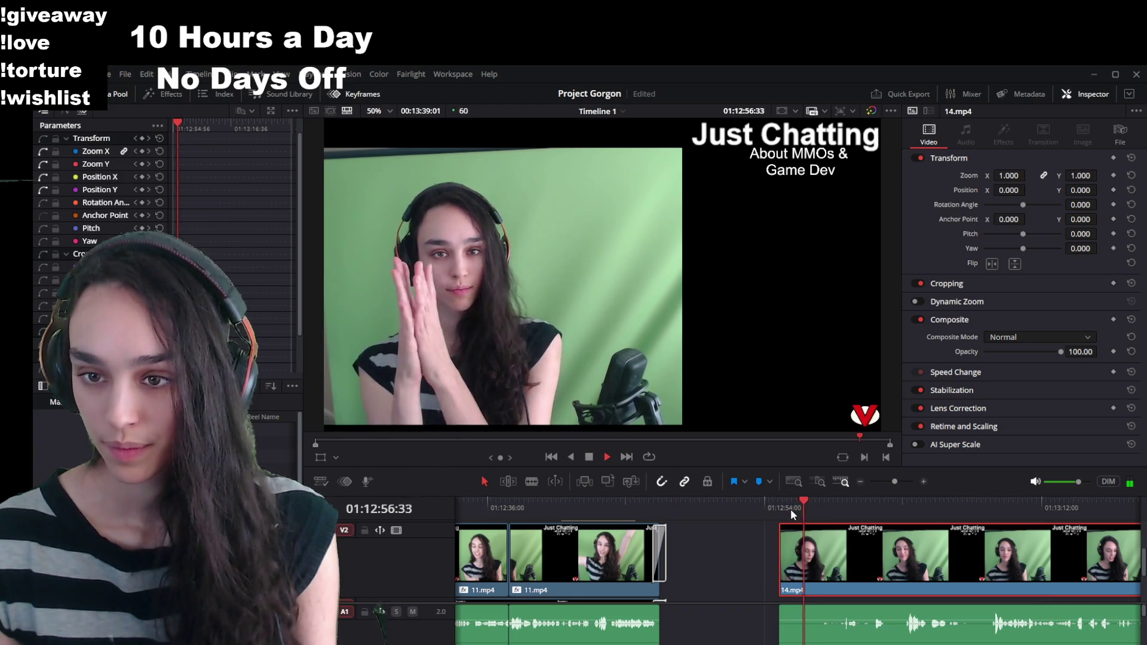
key(space)
drag(794, 508, 802, 520)
Step: Remove the selected clip, slide 14.mp4 left against the 11.mp4 clips, and play it back
key(Delete)
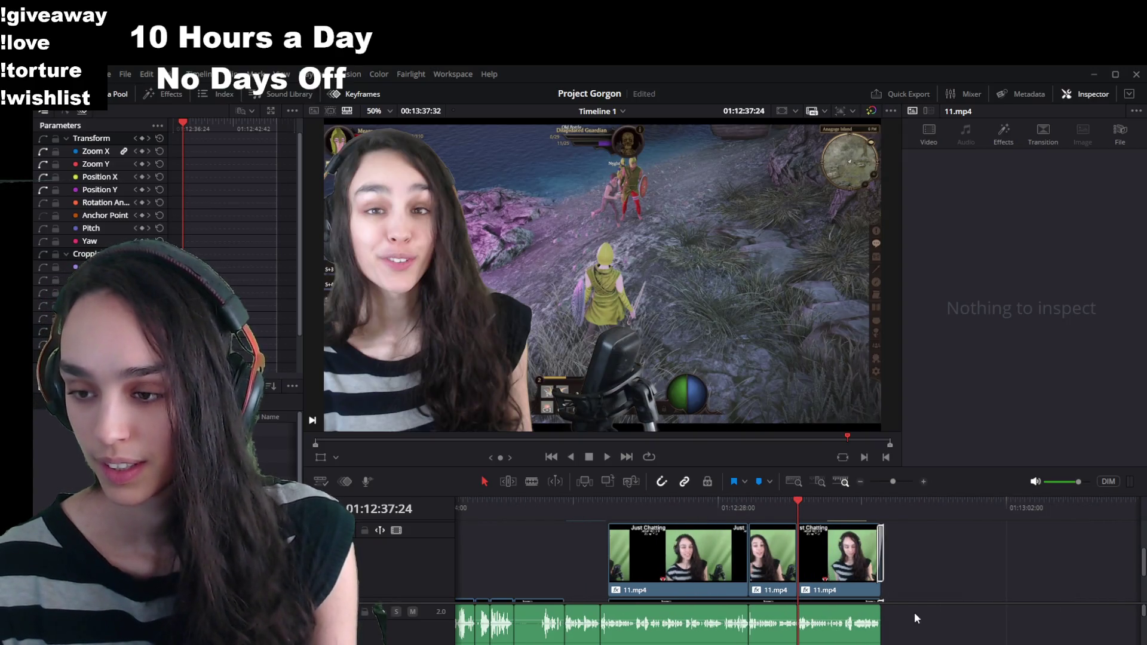
key(space)
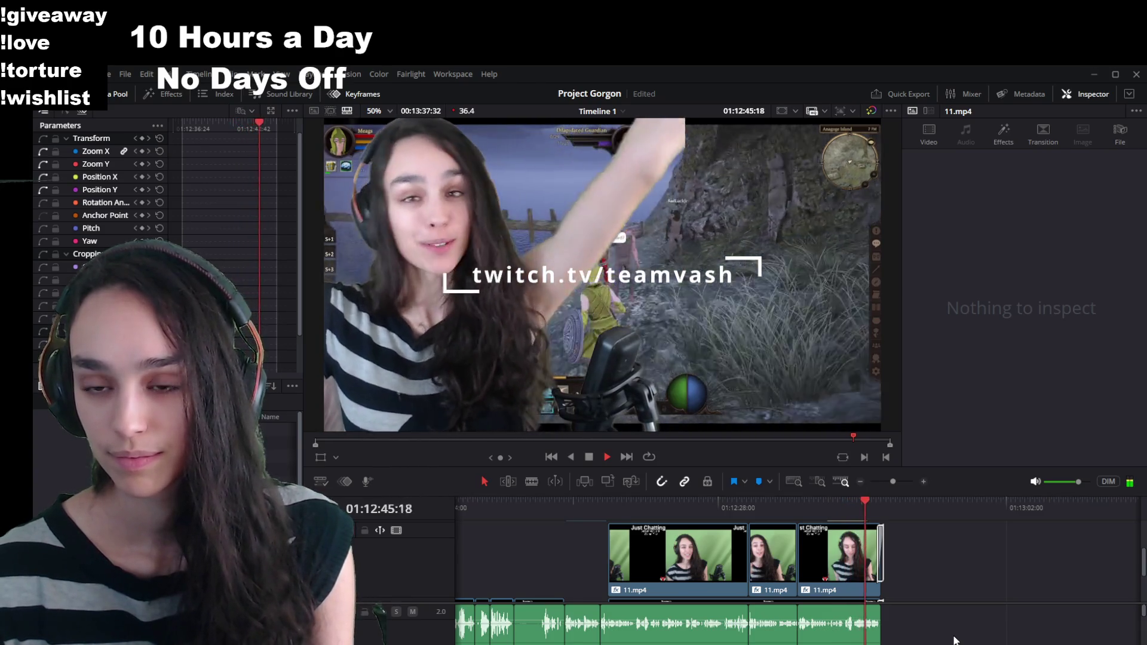
key(space)
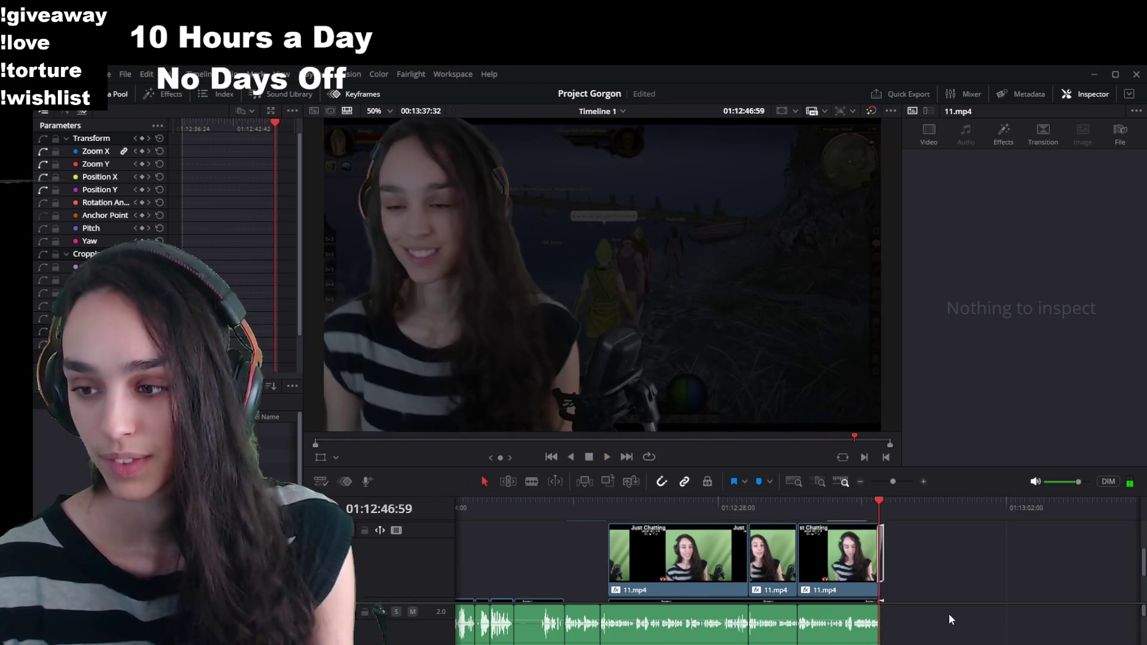
scroll(978, 636, right, 5)
drag(1035, 582, 769, 575)
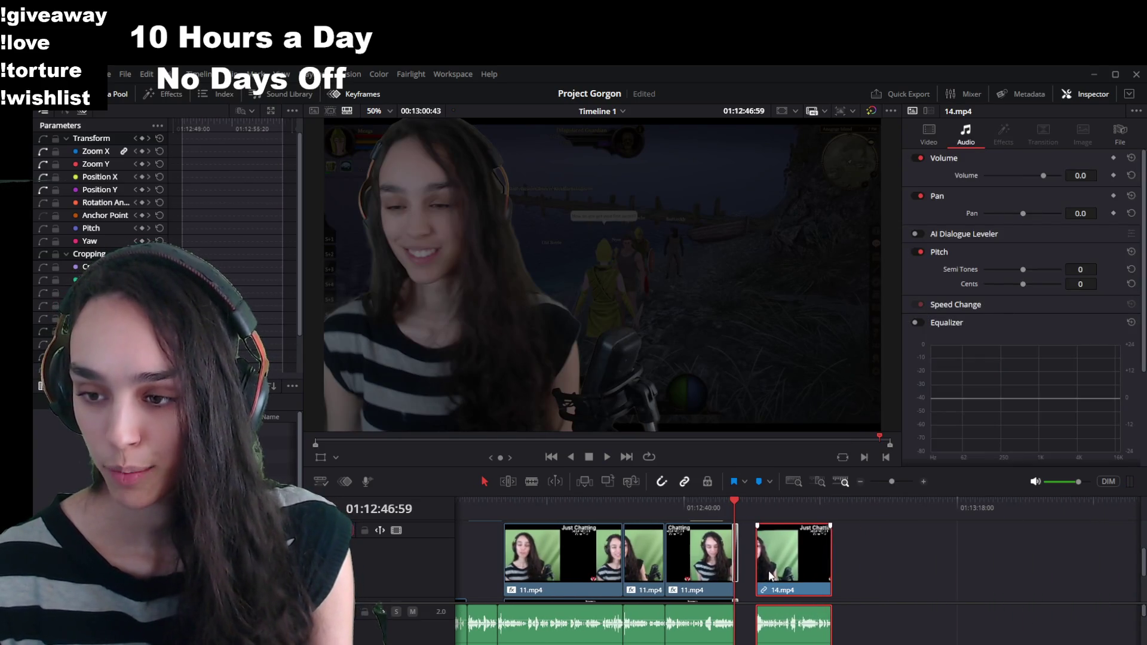
scroll(744, 573, down, 2)
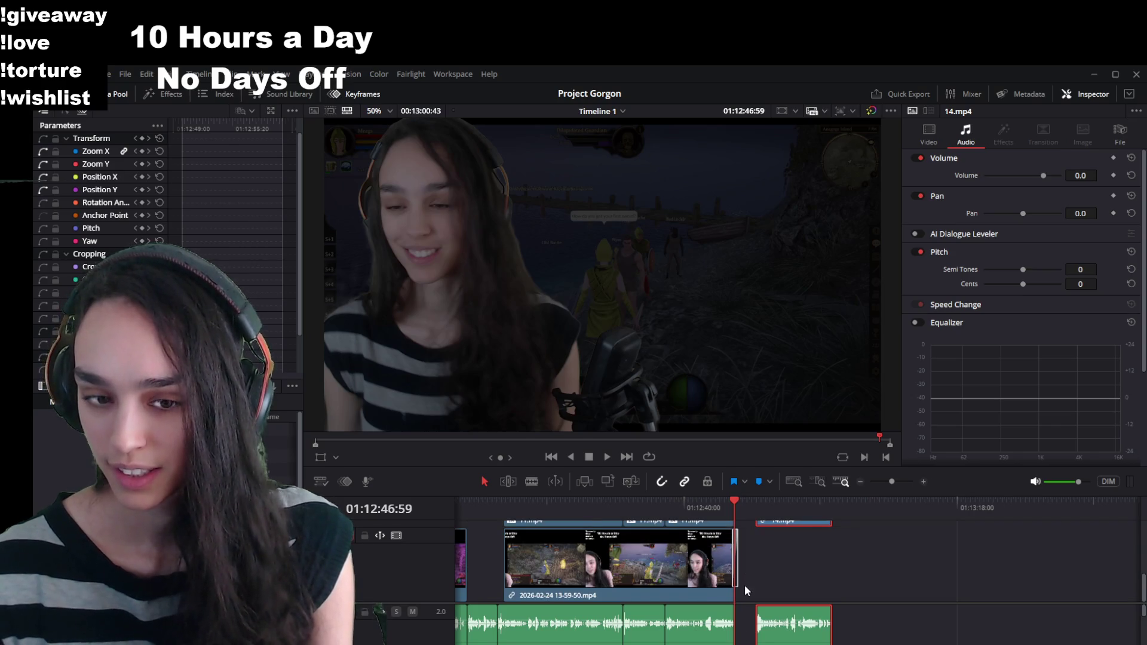
scroll(744, 584, up, 2)
mouse_move(756, 512)
mouse_down()
mouse_move(670, 509)
mouse_move(755, 511)
mouse_move(731, 500)
mouse_move(753, 498)
mouse_up()
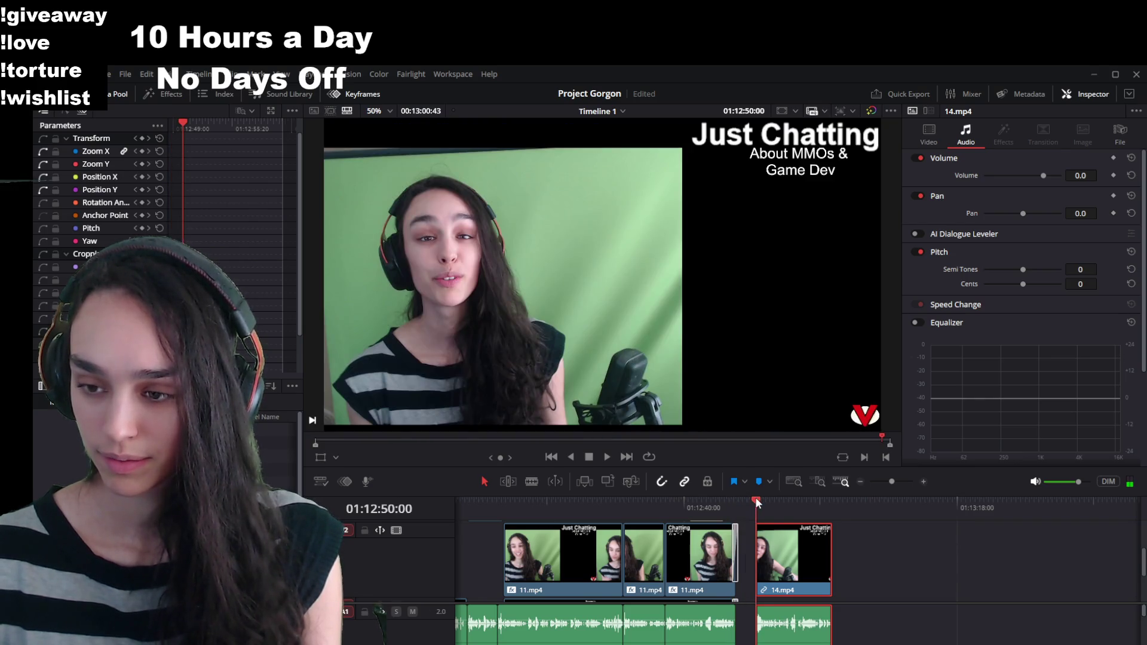
key(space)
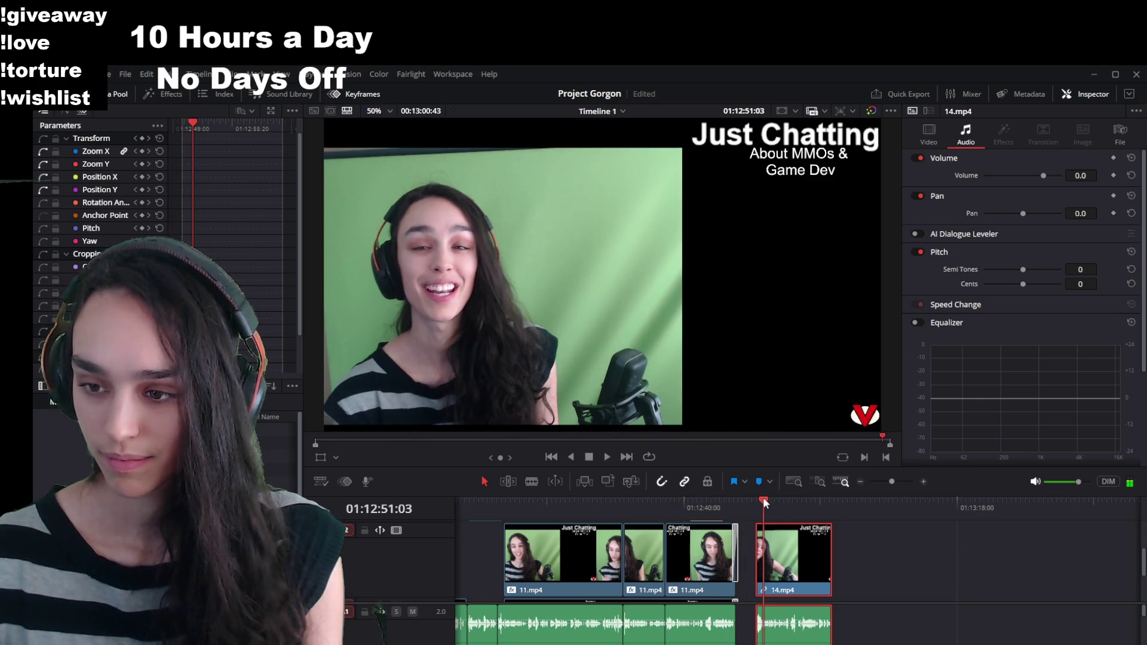
key(space)
key(ctrl+z)
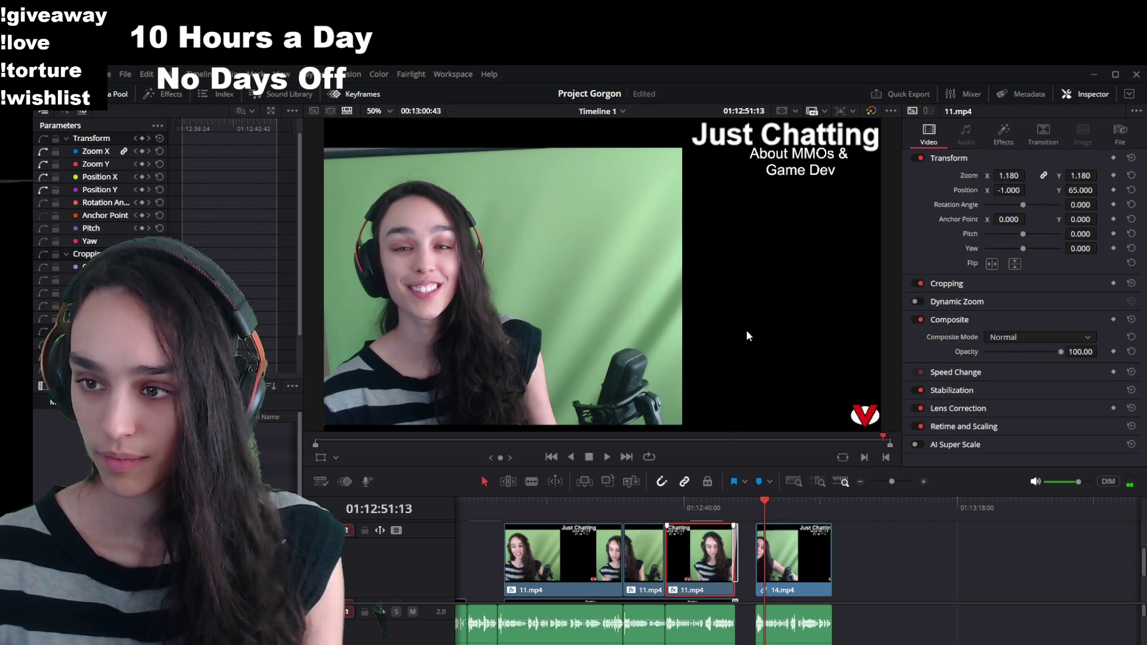
Step: Paste the 11.mp4 attributes onto 14.mp4 and redraw its 3D Keyer stroke across the green backdrop
click(804, 566)
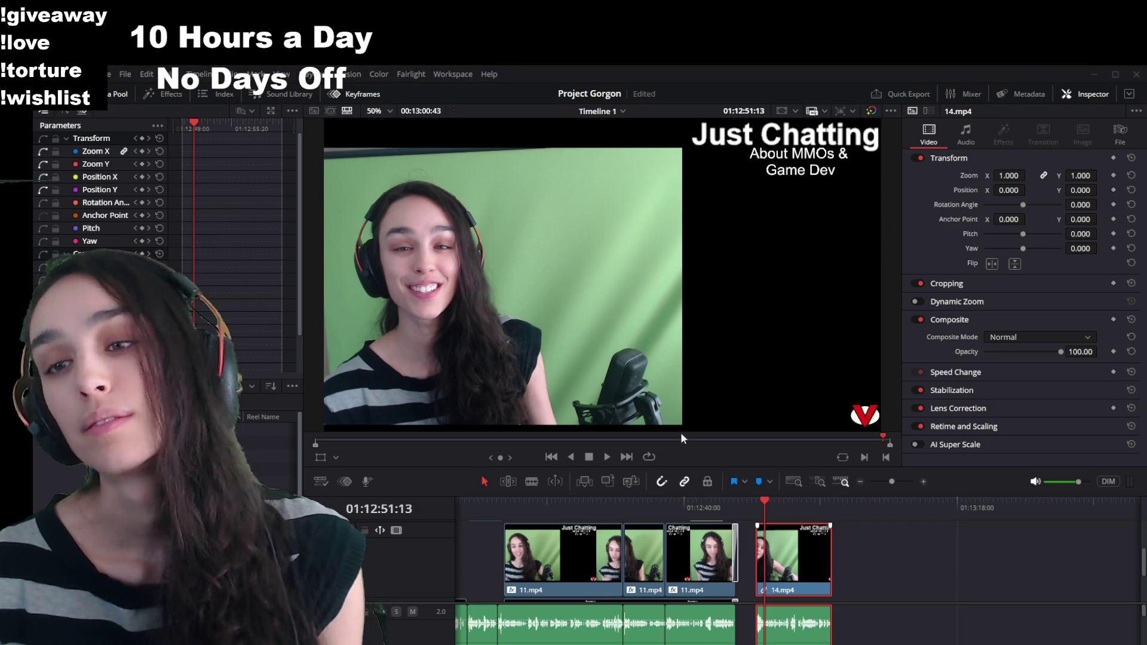
key(ctrl+v)
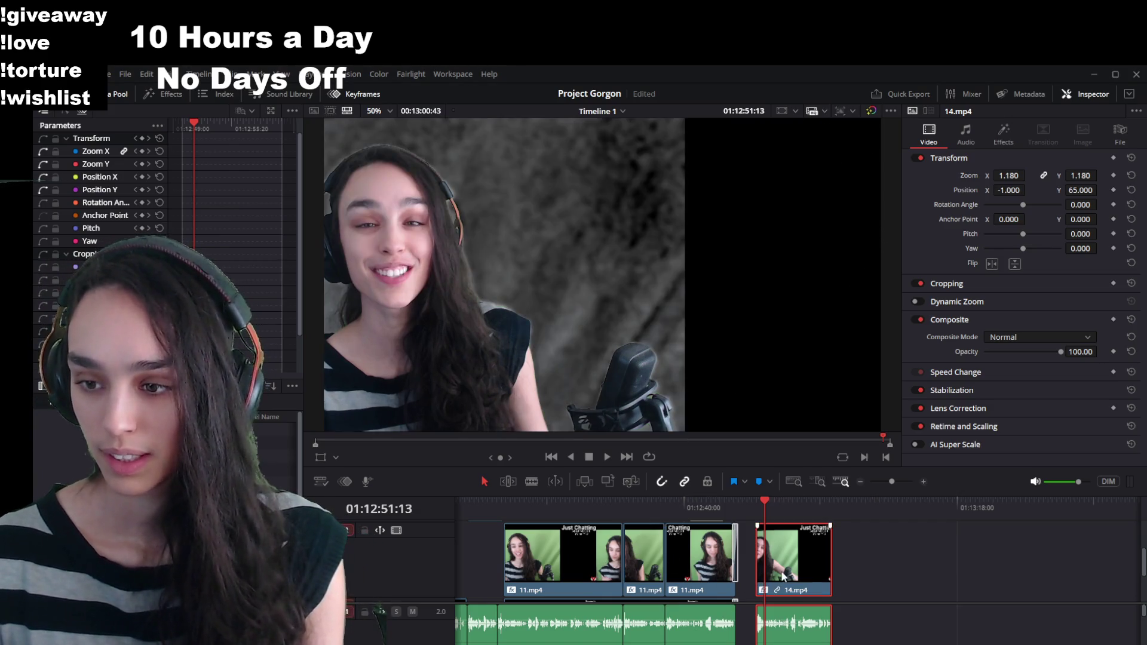
click(1002, 133)
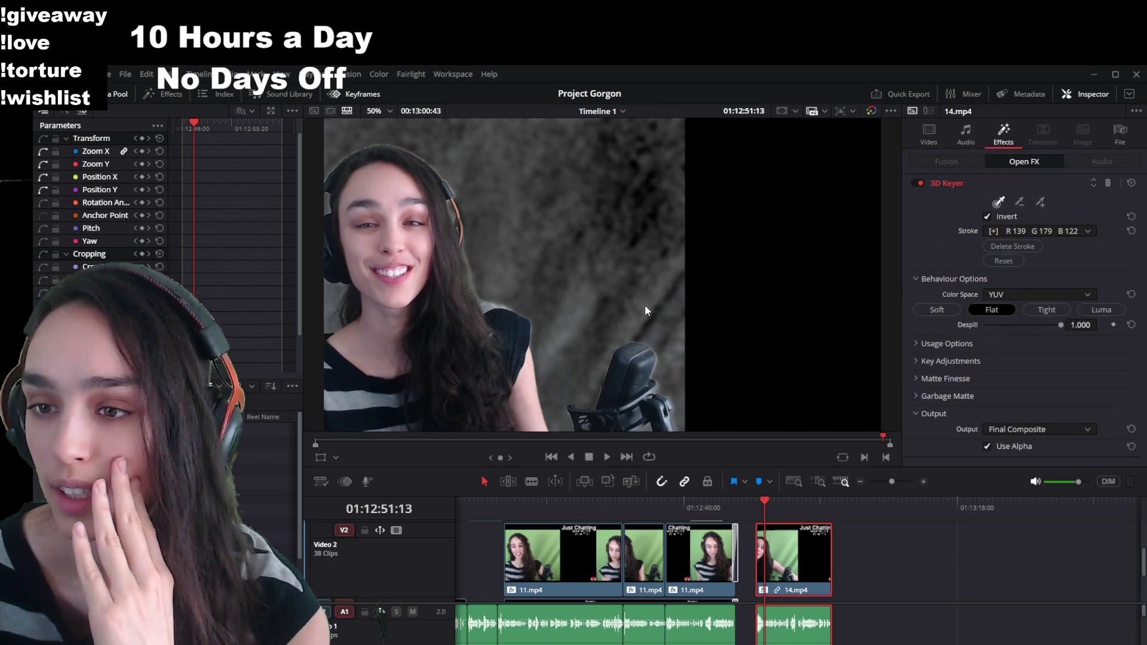
click(326, 459)
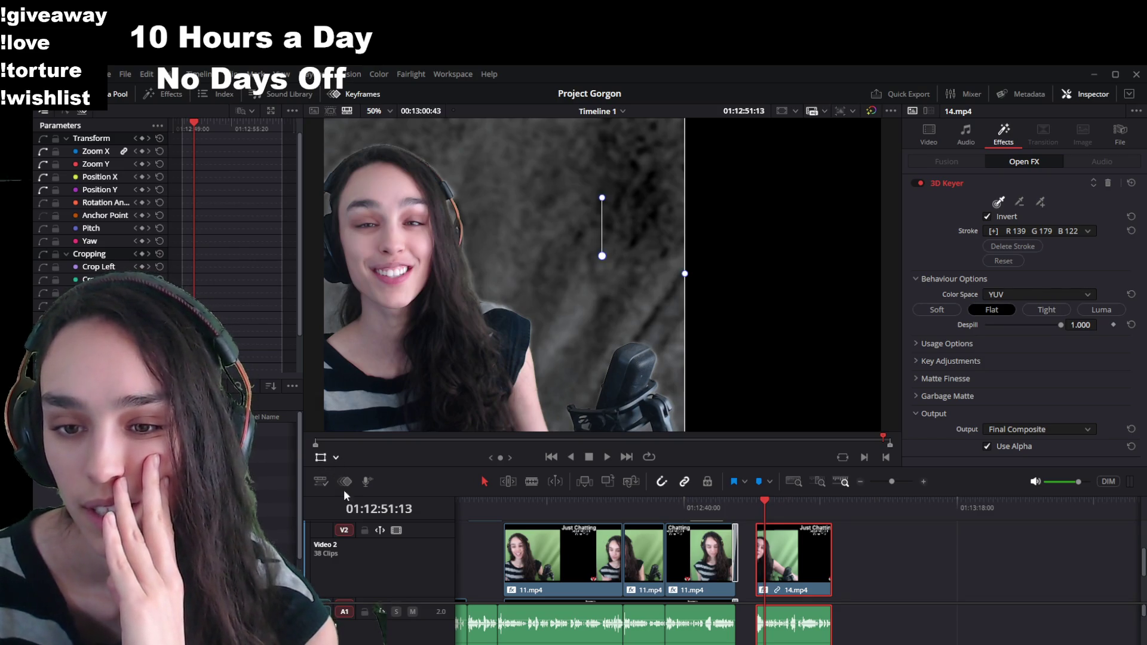
mouse_move(639, 319)
mouse_down()
mouse_move(564, 206)
mouse_move(666, 278)
mouse_move(586, 220)
mouse_move(552, 391)
mouse_move(545, 242)
mouse_move(451, 155)
mouse_up()
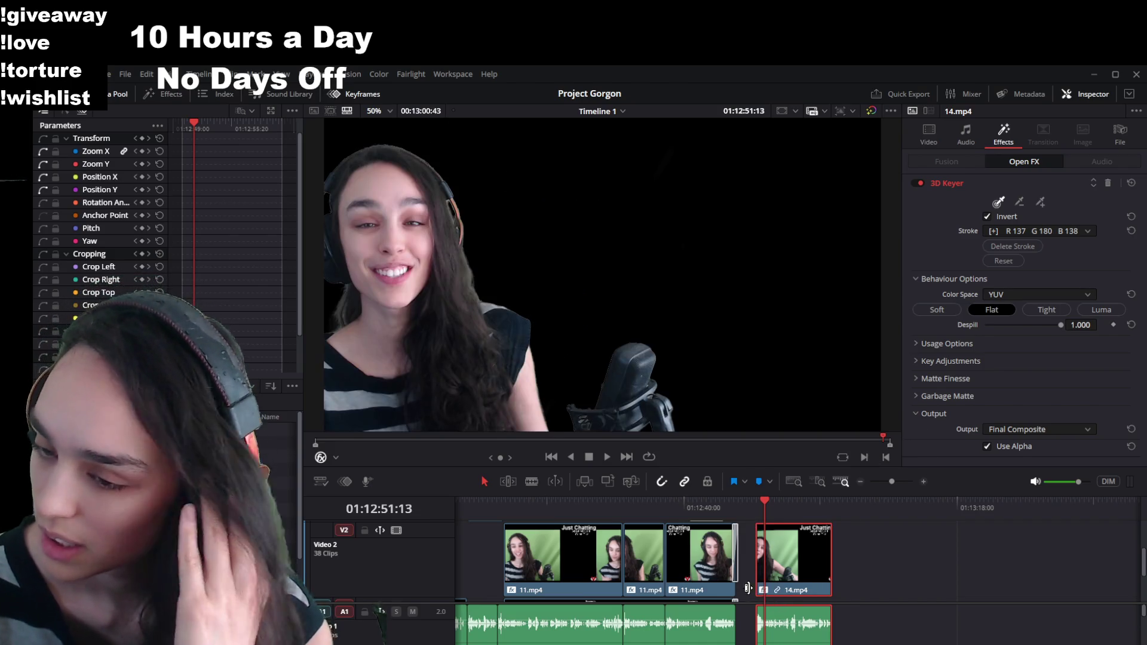
click(713, 571)
scroll(714, 572, down, 2)
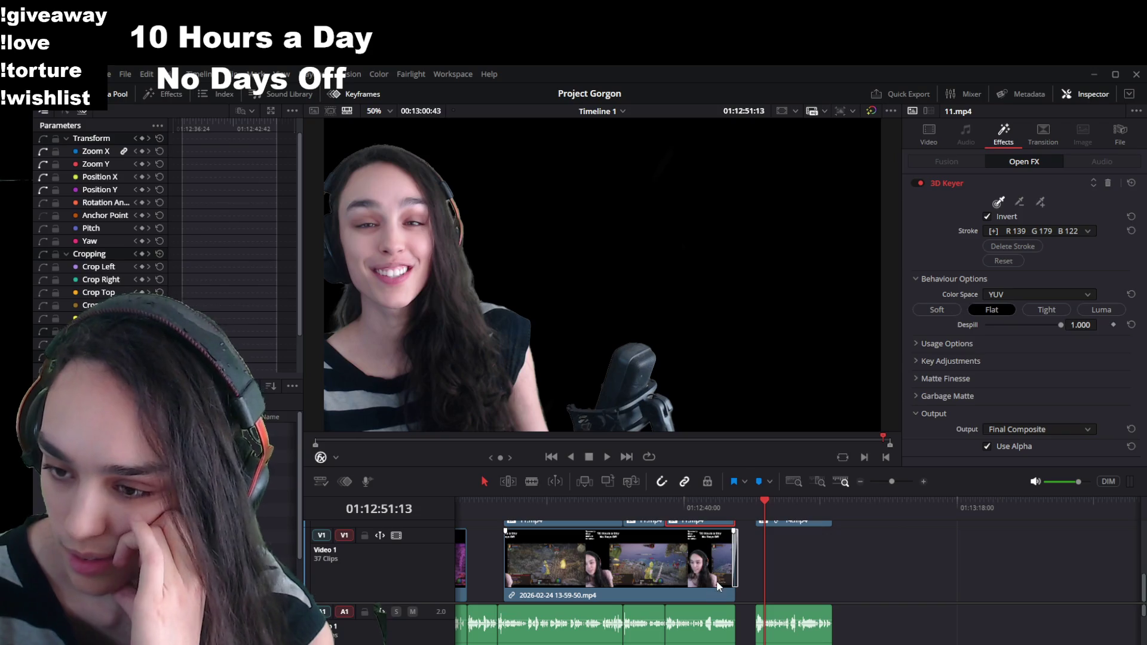
Step: Reposition the 14.mp4 clip and its audio so they sit beside the 11.mp4 clips
click(735, 574)
click(735, 574)
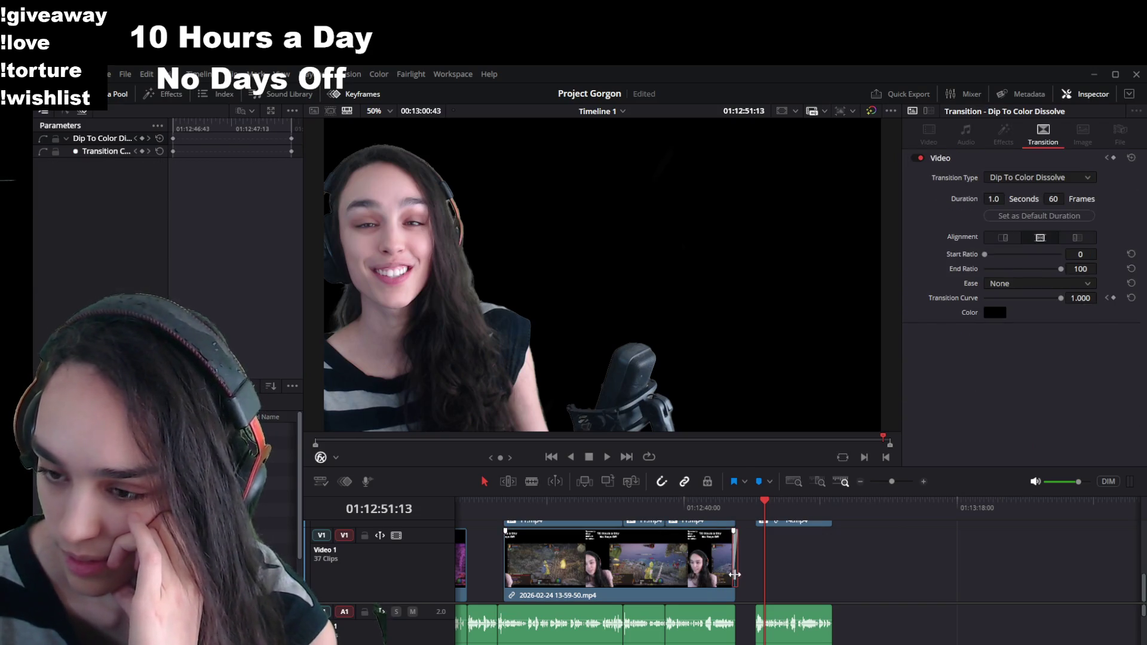
click(712, 625)
scroll(710, 598, up, 2)
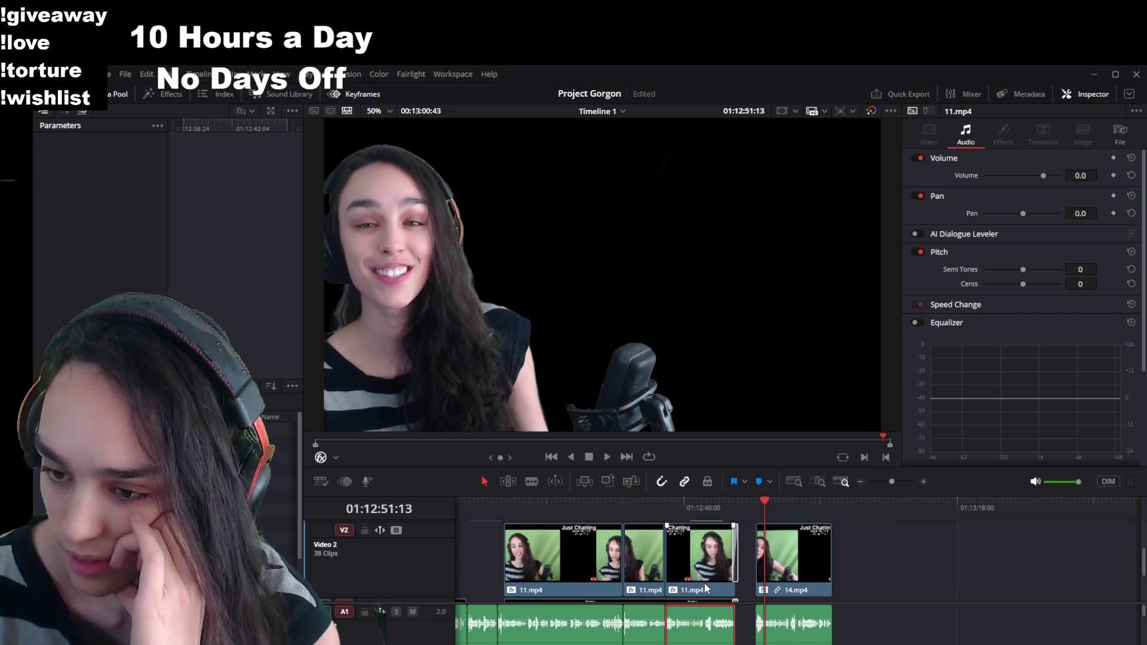
click(706, 576)
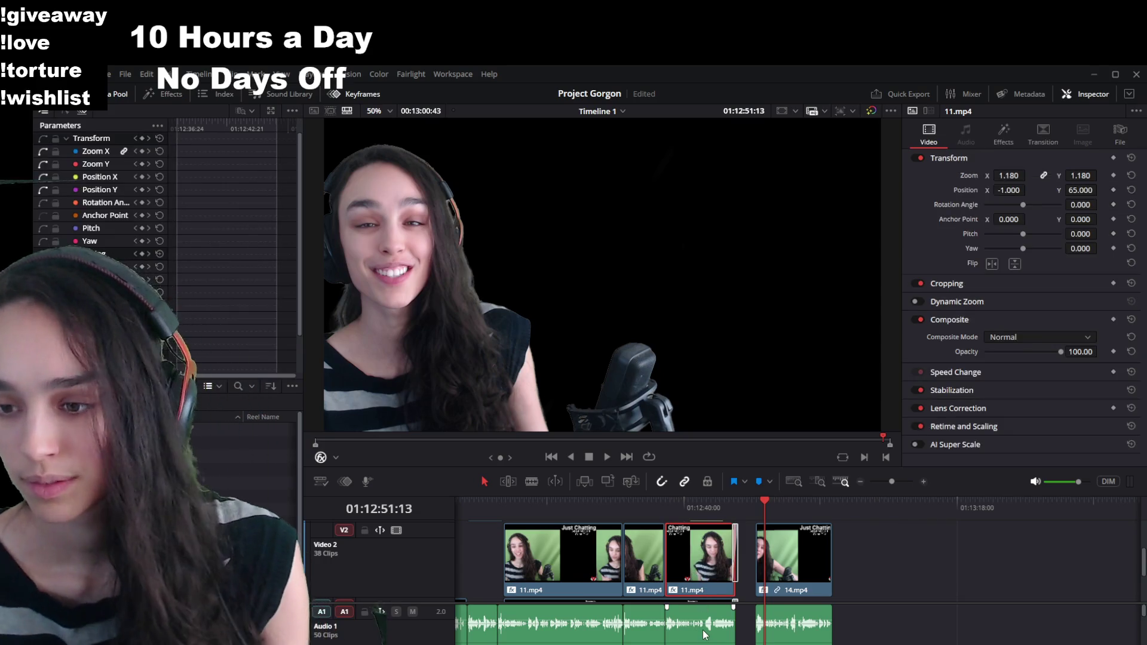
click(705, 635)
scroll(702, 597, up, 2)
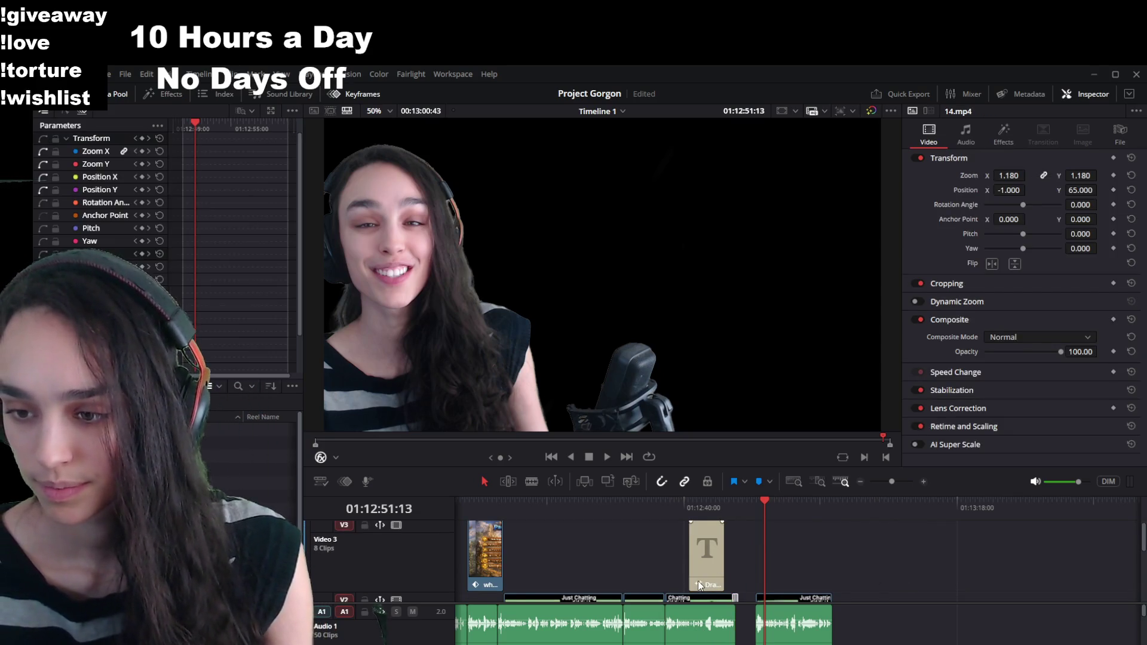
scroll(702, 587, down, 2)
drag(698, 571, 888, 573)
drag(687, 630, 905, 625)
drag(789, 578, 699, 580)
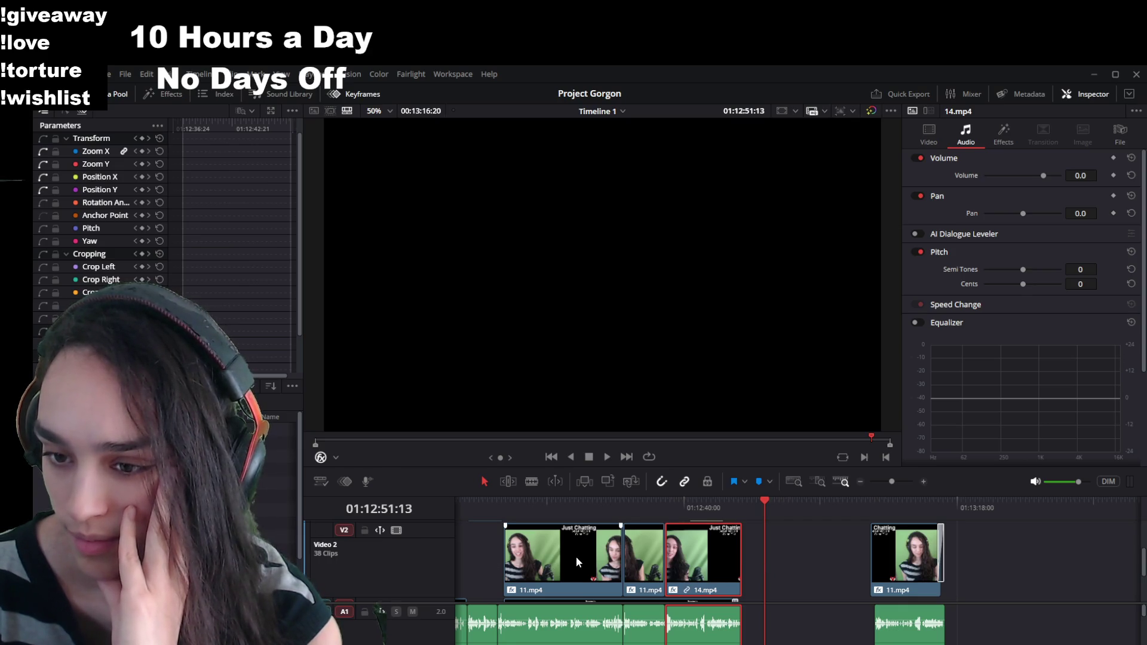
scroll(752, 570, down, 2)
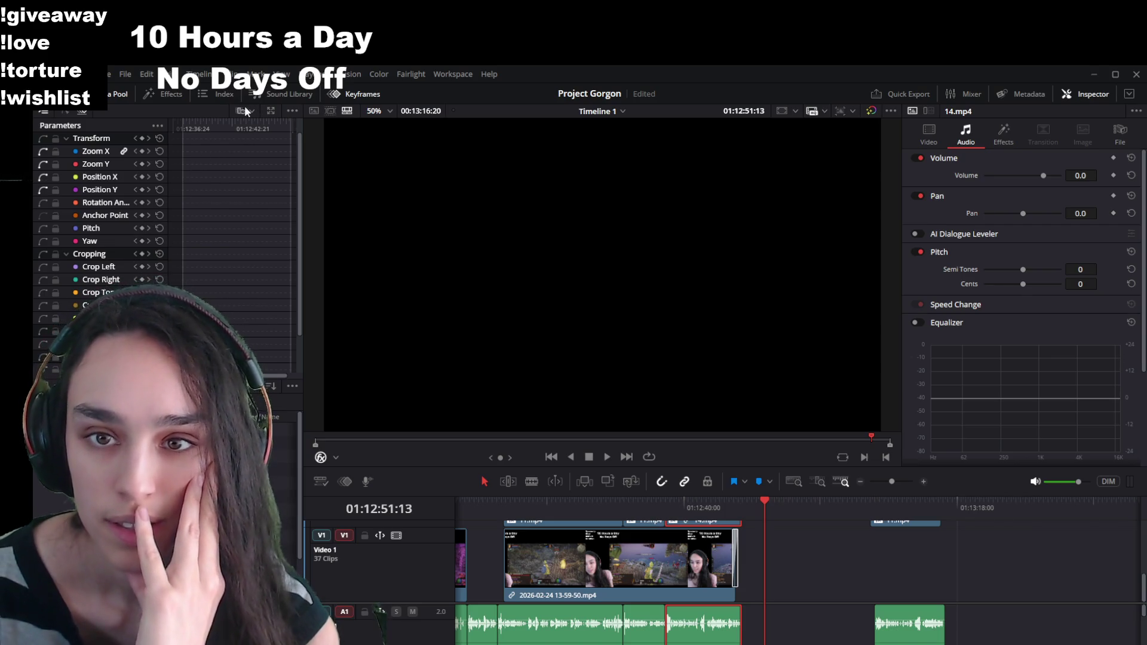
Step: Show the Media Pool, select the gameplay clip and play back an earlier part of the edit
click(180, 98)
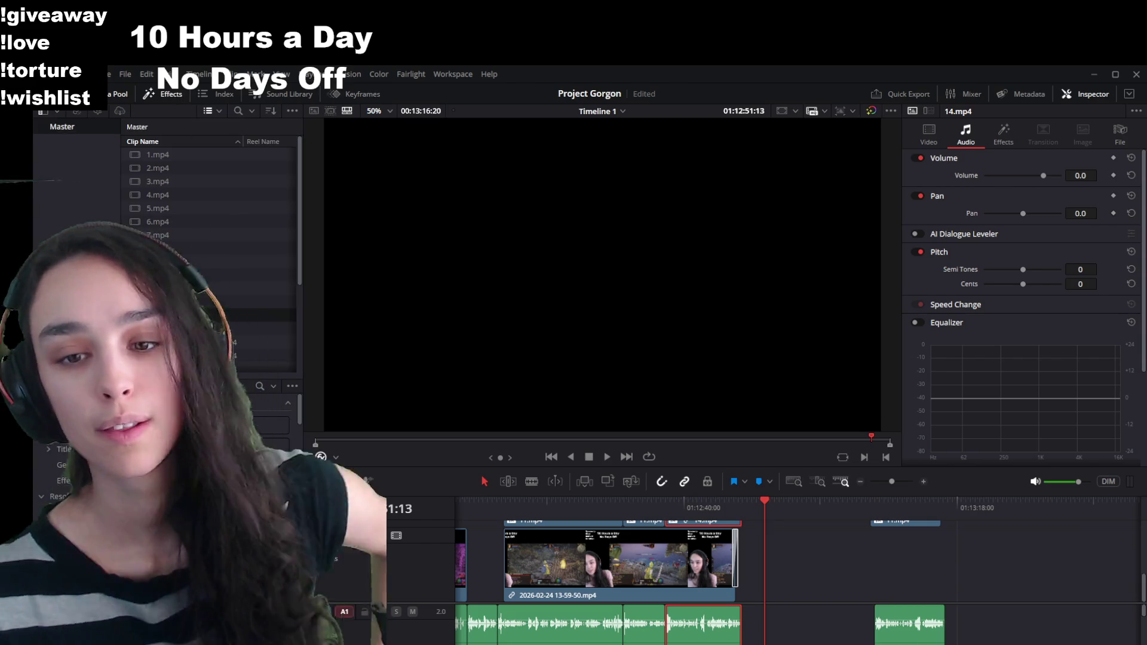
scroll(741, 540, up, 1)
scroll(740, 540, up, 1)
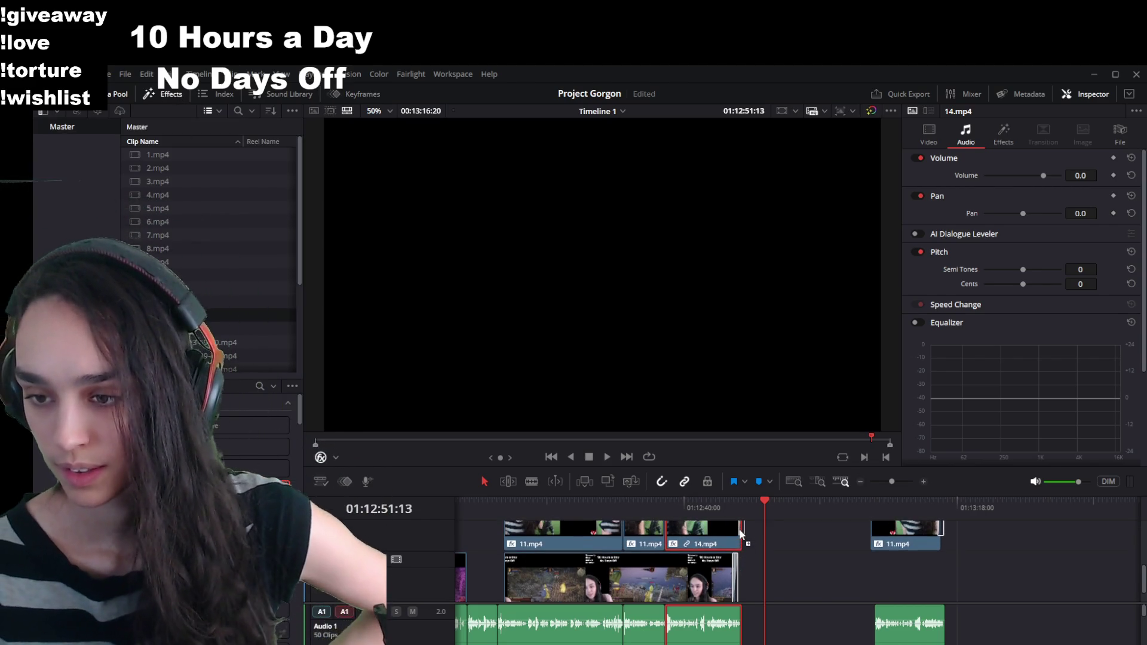
click(705, 583)
drag(674, 501, 655, 503)
key(space)
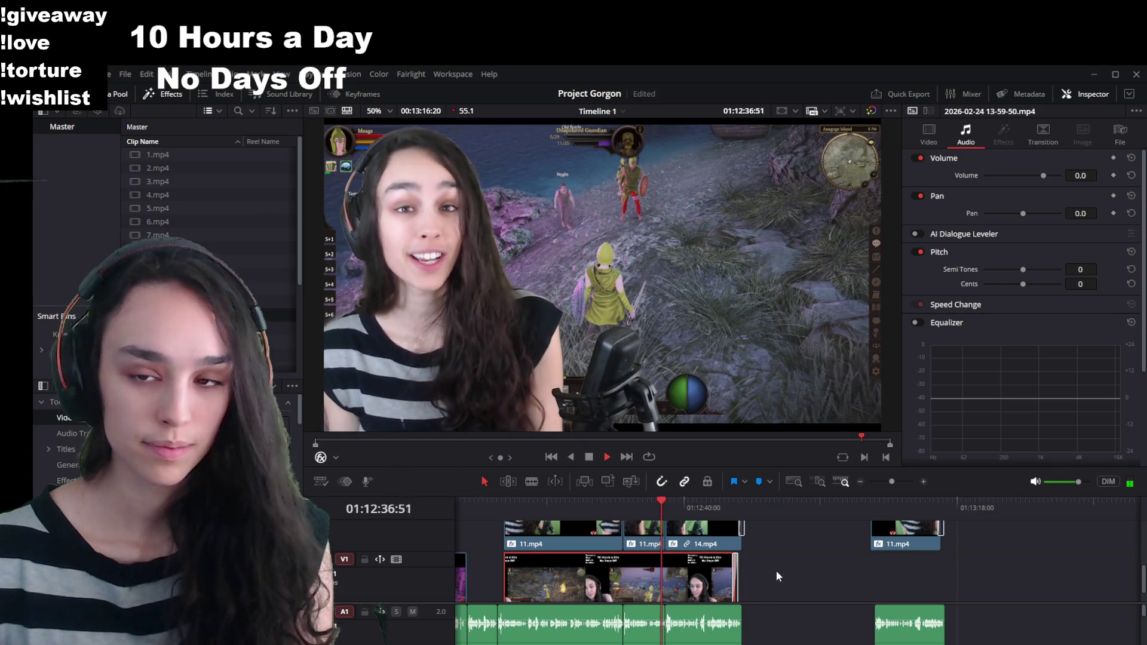
key(space)
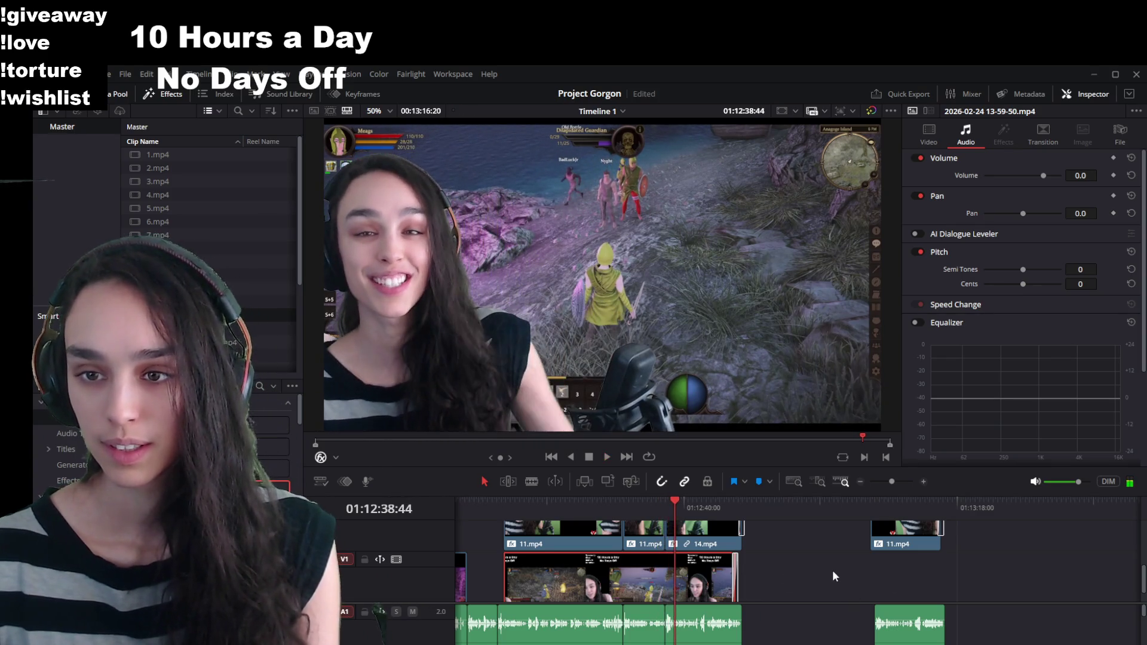
Step: Select the 14.mp4 clip and play the webcam overlay through once
scroll(810, 574, up, 2)
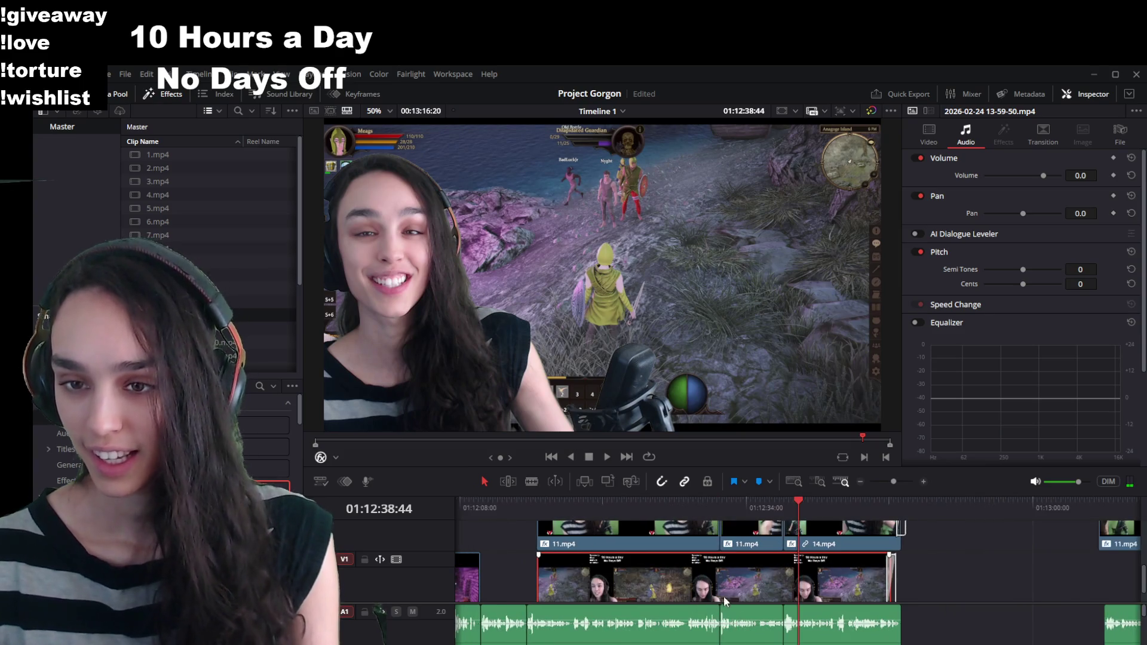
click(816, 535)
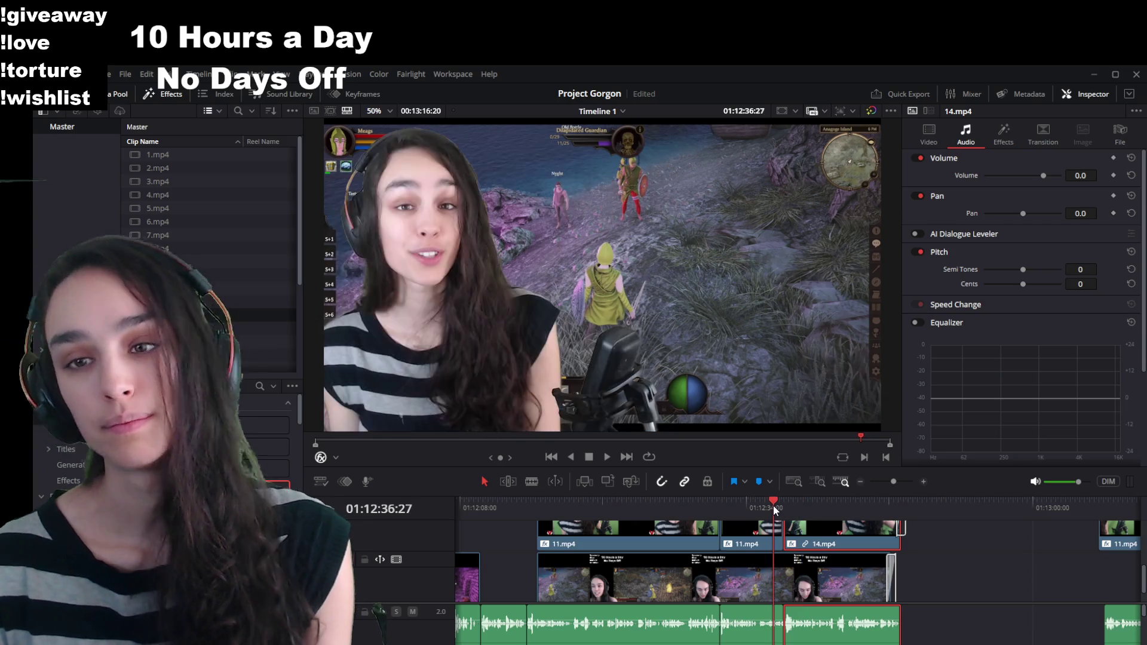
key(space)
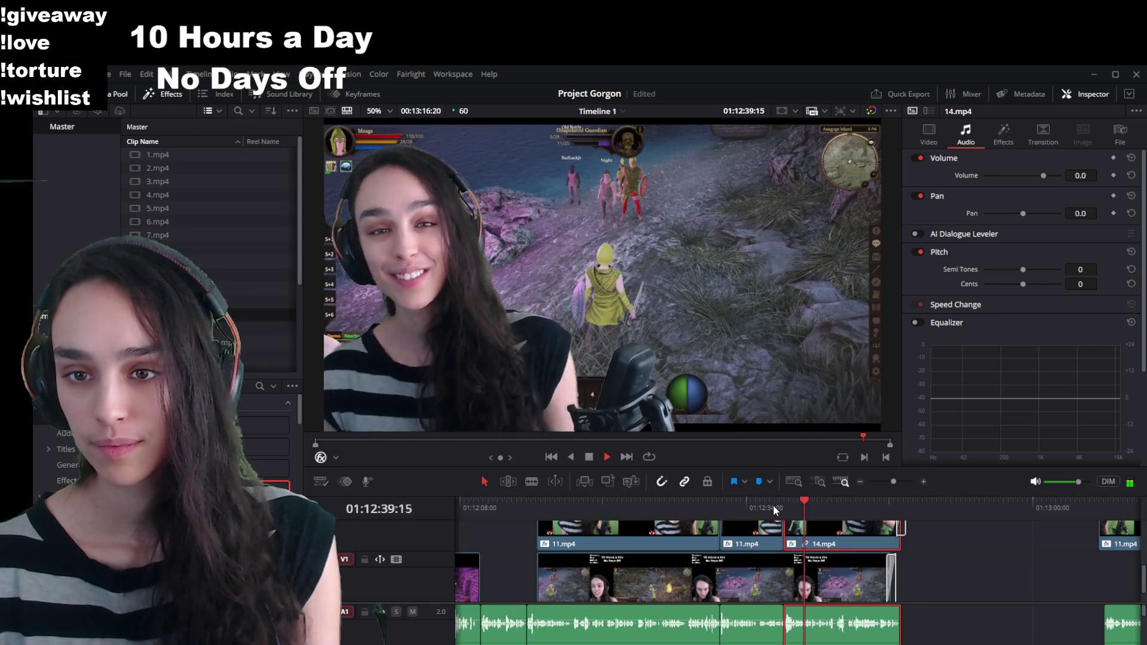
key(space)
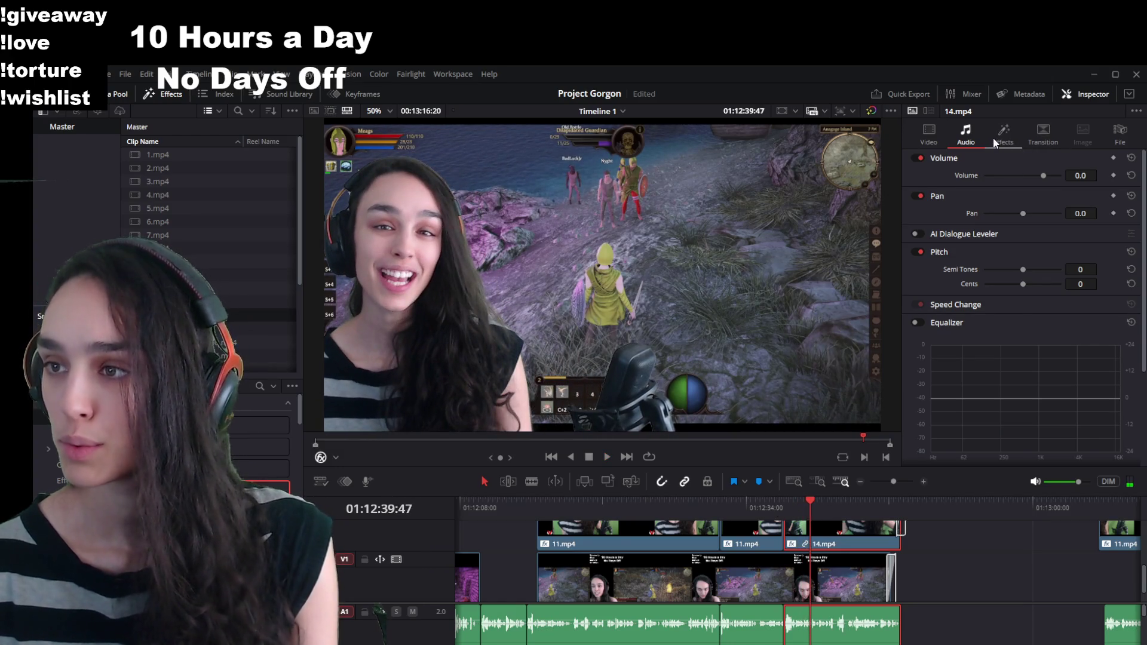
Step: Set the 14.mp4 clip's Transform Position X to -57 and play back to check it
click(993, 143)
click(1045, 146)
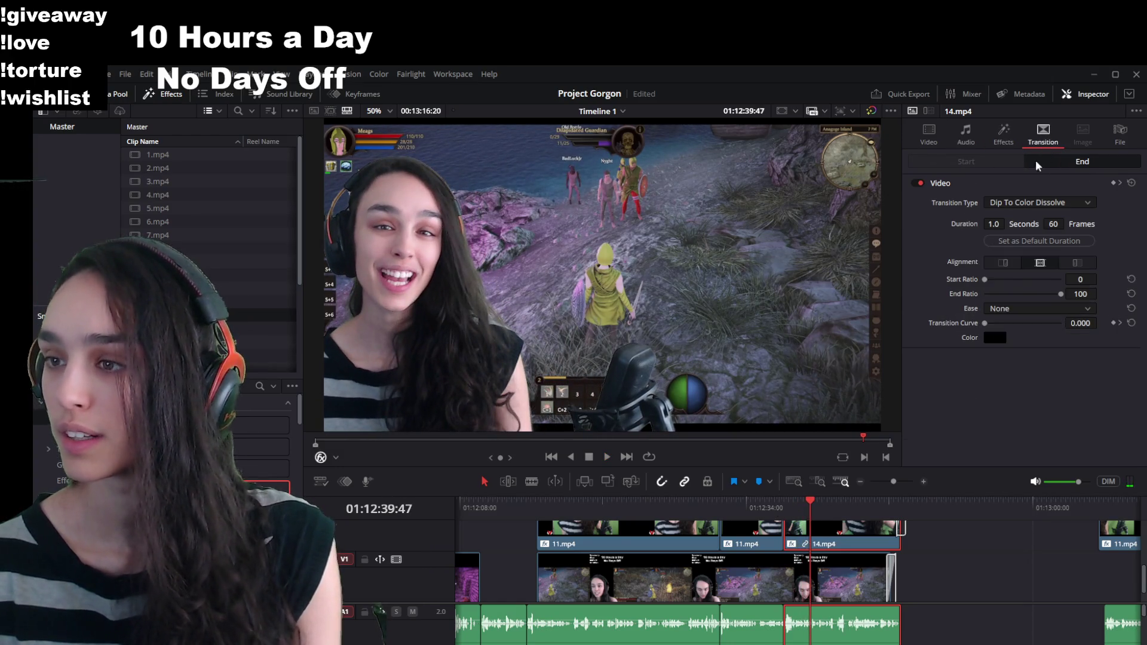
click(929, 146)
drag(1004, 191, 971, 190)
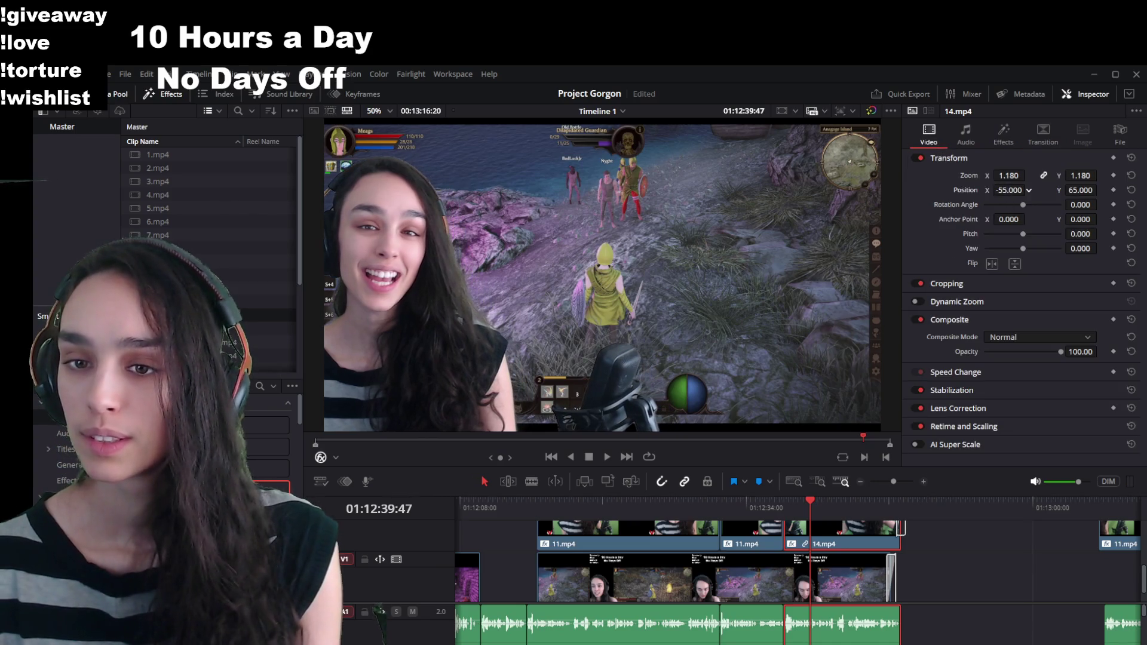
key(space)
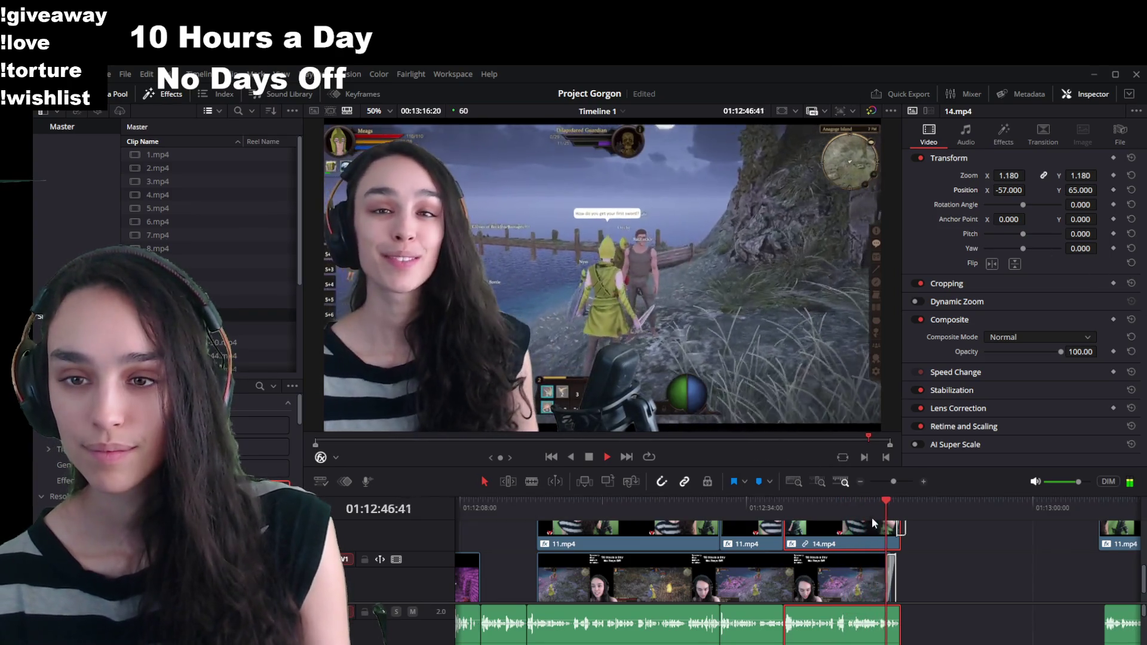
Step: Trim the gameplay clip's end on Video 1 to meet 14.mp4 and save the project
key(space)
click(864, 573)
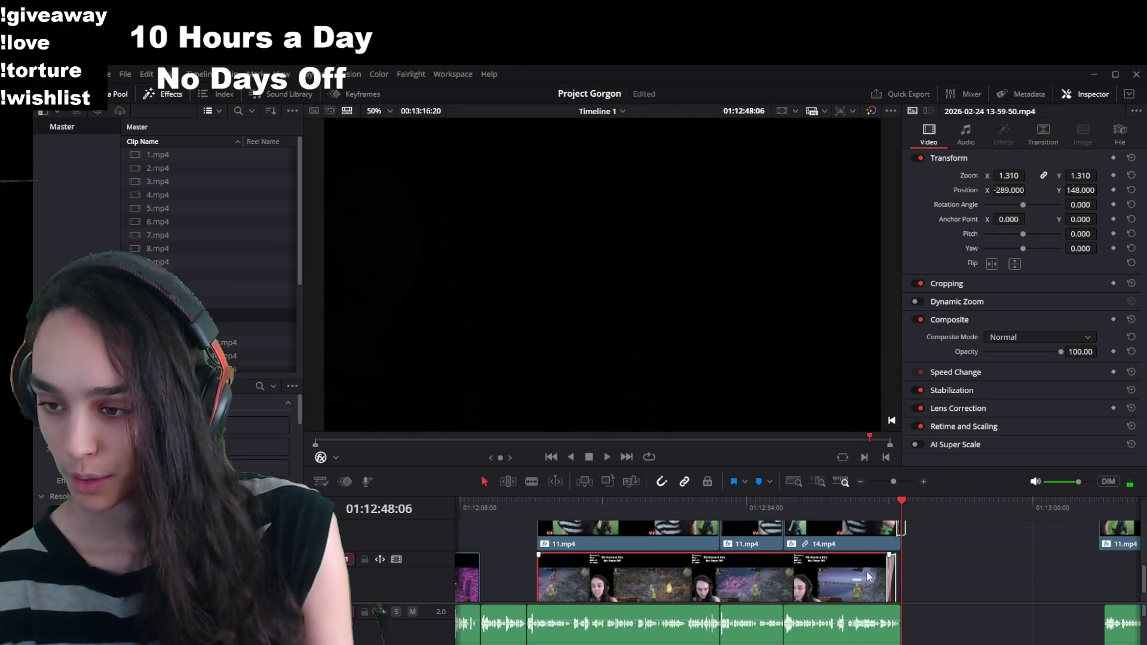
mouse_move(888, 580)
mouse_down()
mouse_move(904, 599)
mouse_move(736, 583)
mouse_move(799, 596)
mouse_up()
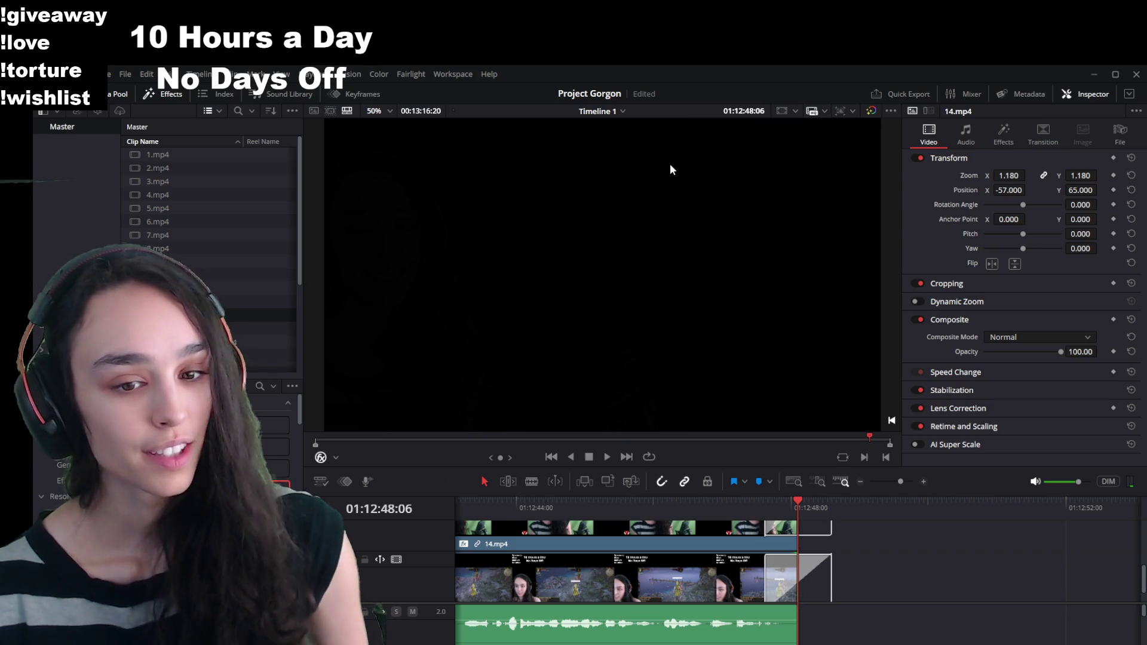
key(ctrl+s)
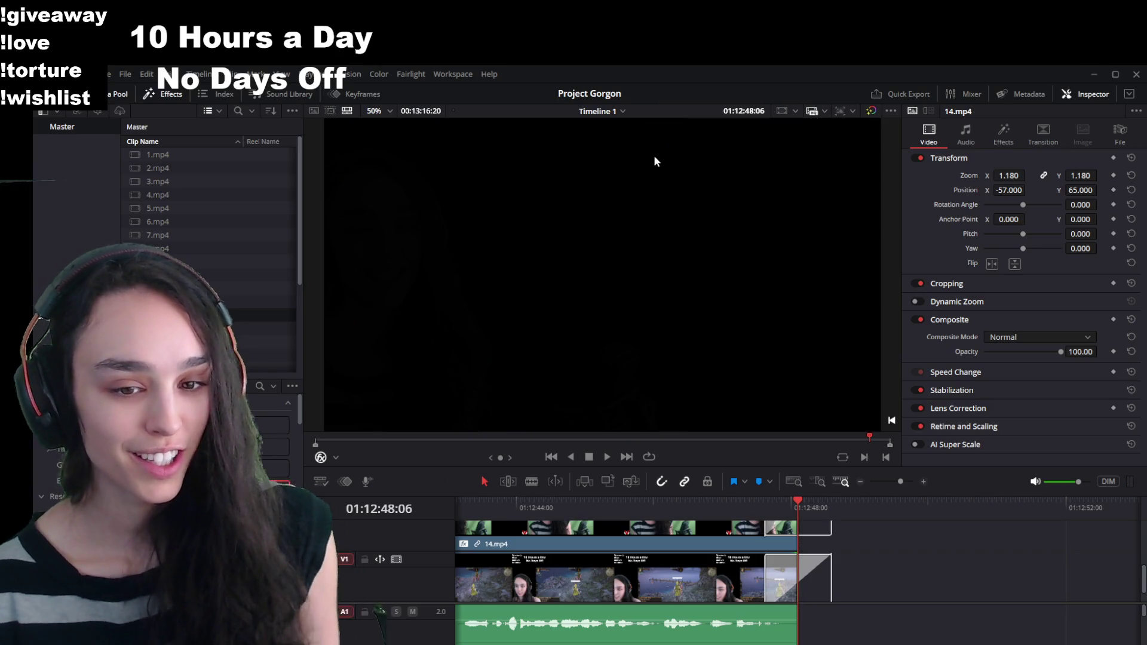
Step: Move the playhead near the trimmed ending and replay it to confirm the cut
scroll(765, 615, down, 5)
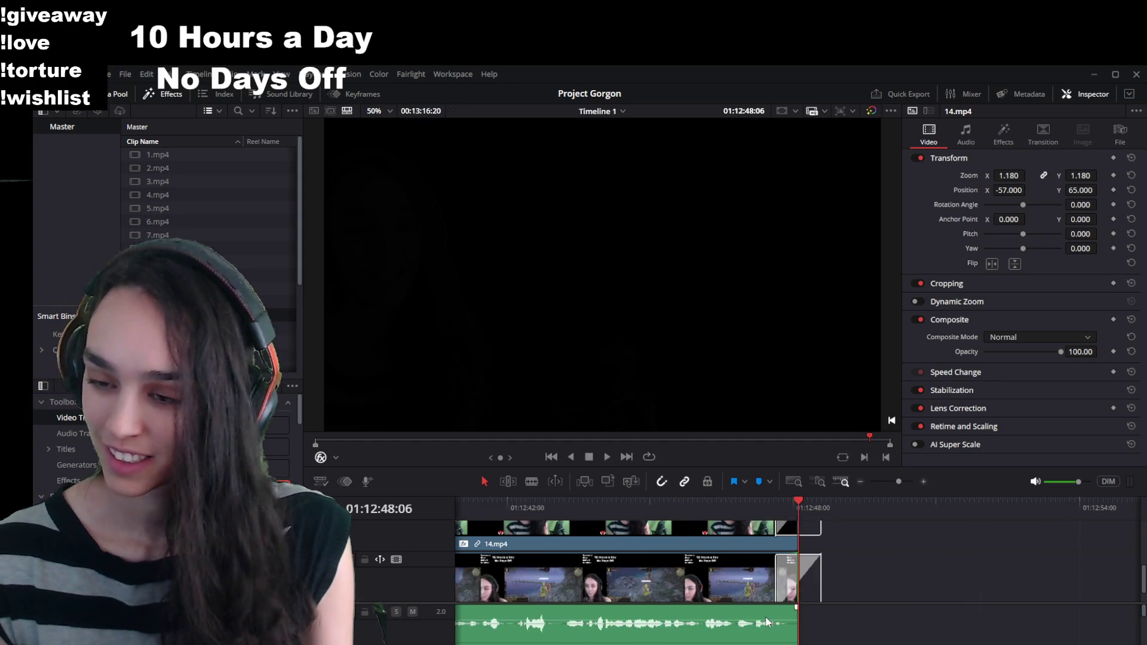
click(778, 504)
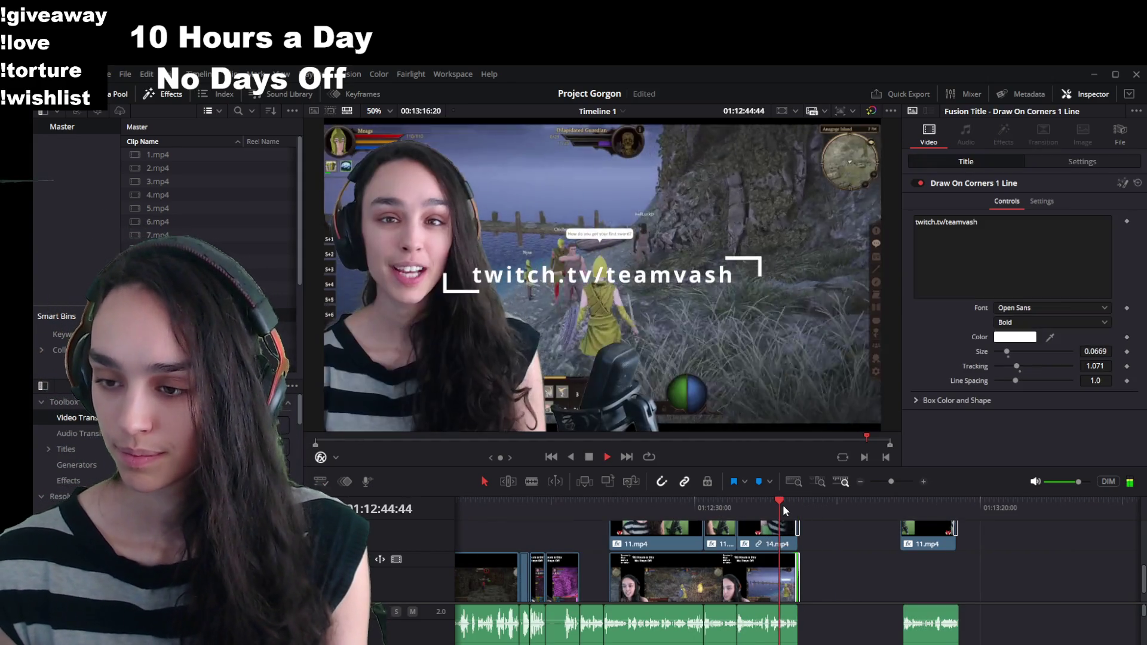
click(791, 508)
click(787, 505)
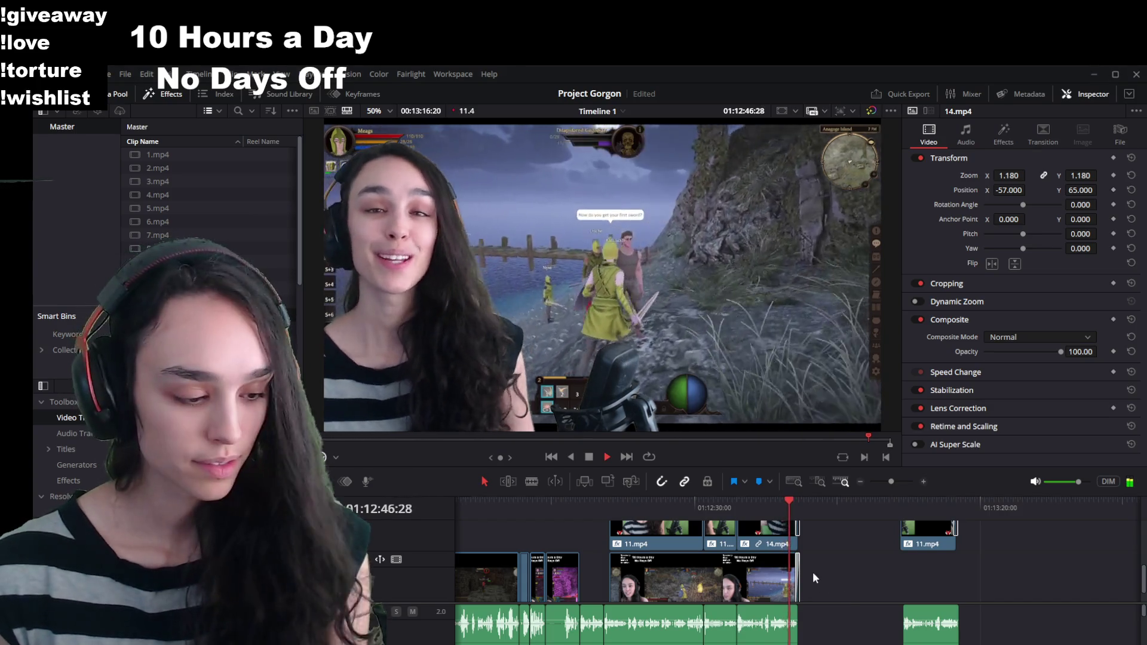
key(space)
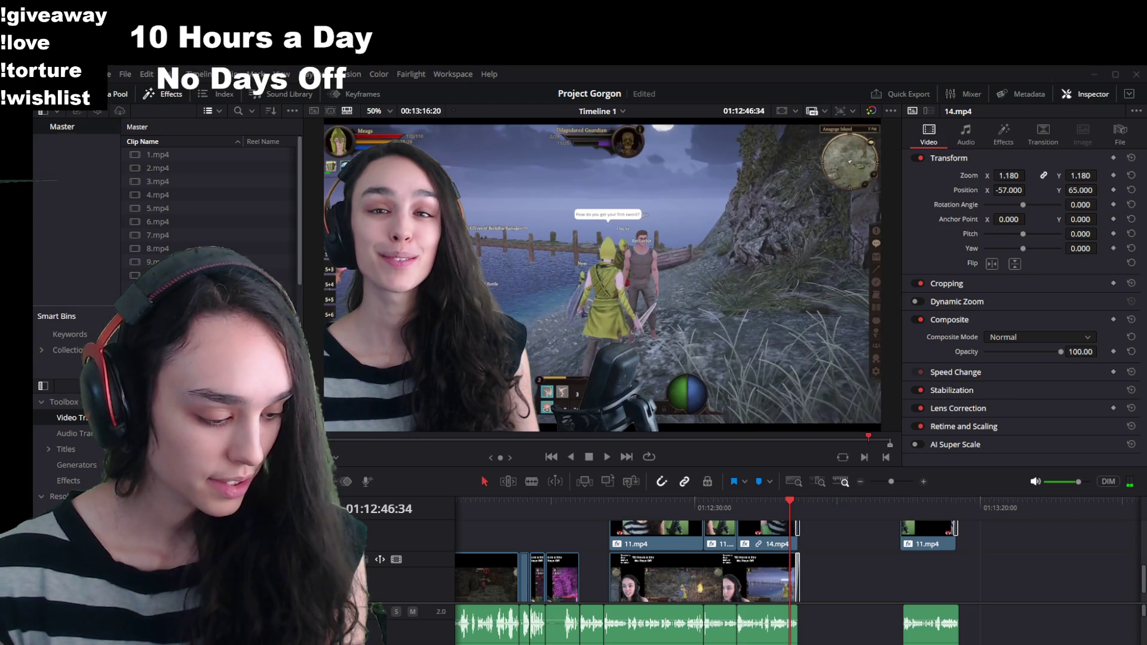
Step: Select the gameplay clip under the webcam clip and play the timeline through to review it
click(747, 587)
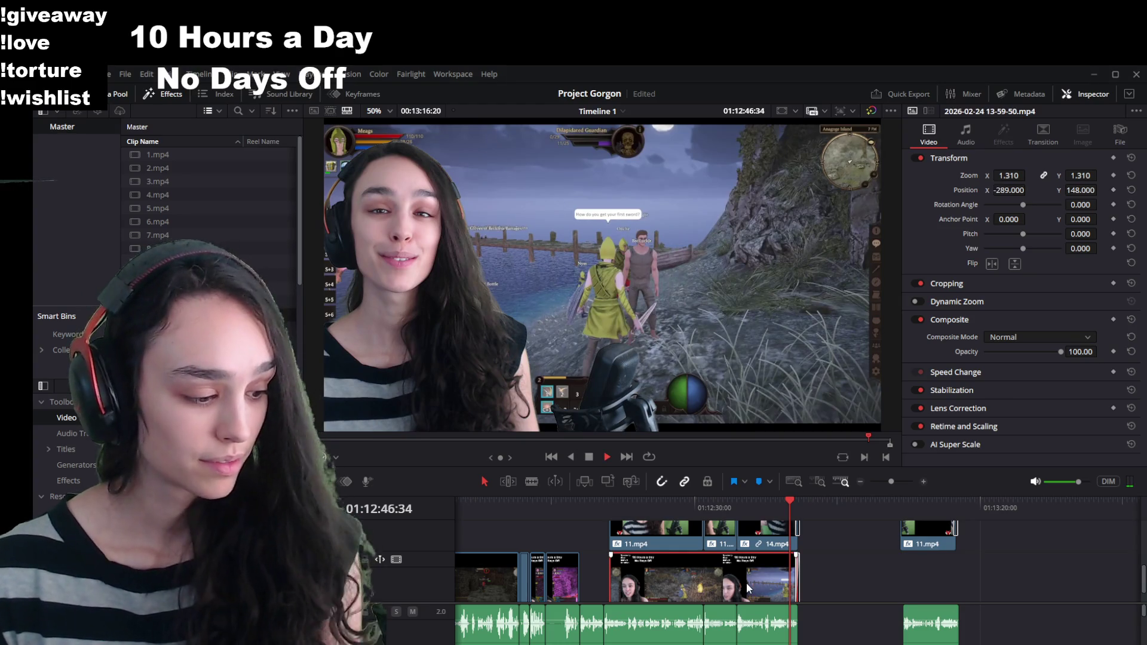
key(space)
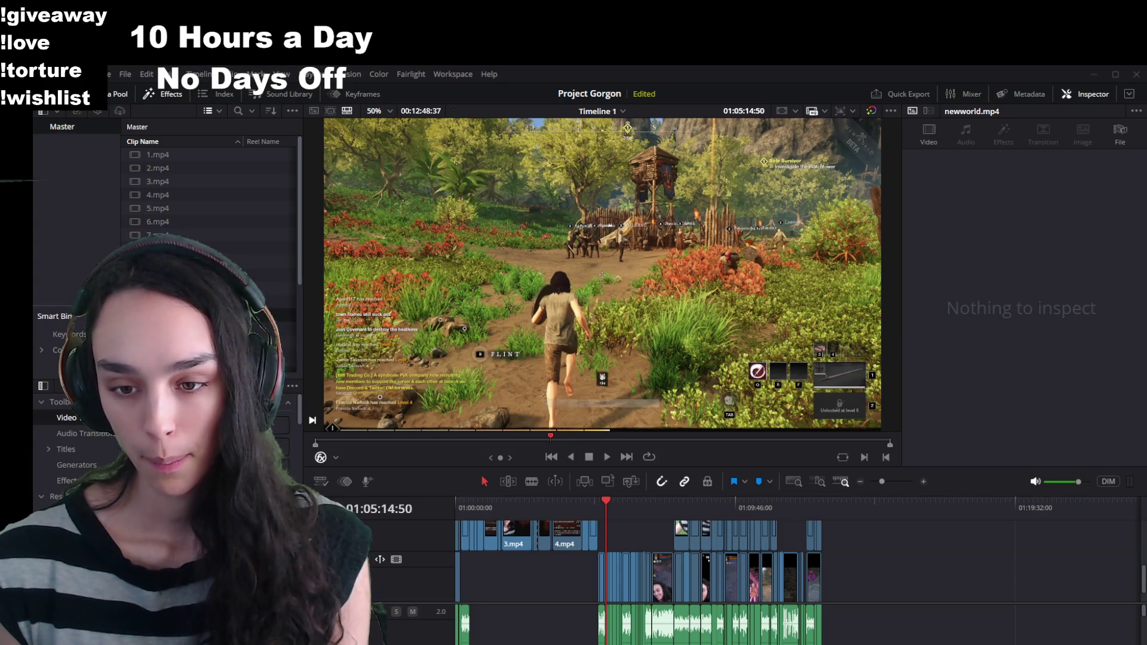
click(315, 438)
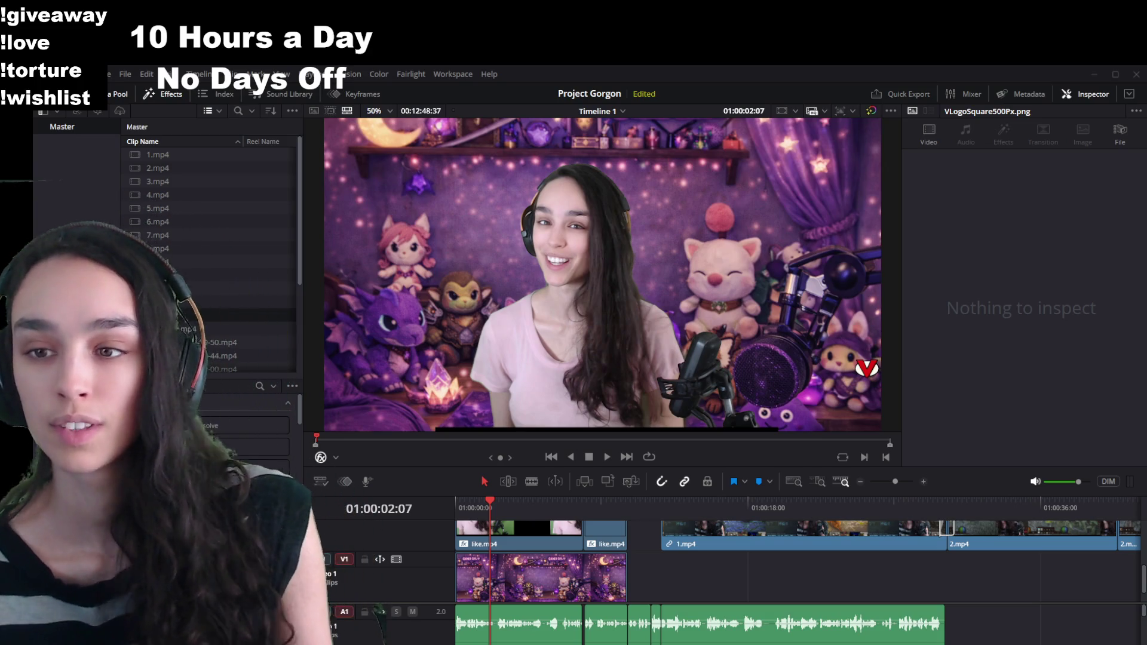
Step: Move the playhead to the Steam-page section of 1.mp4 to check the webcam overlay
click(770, 506)
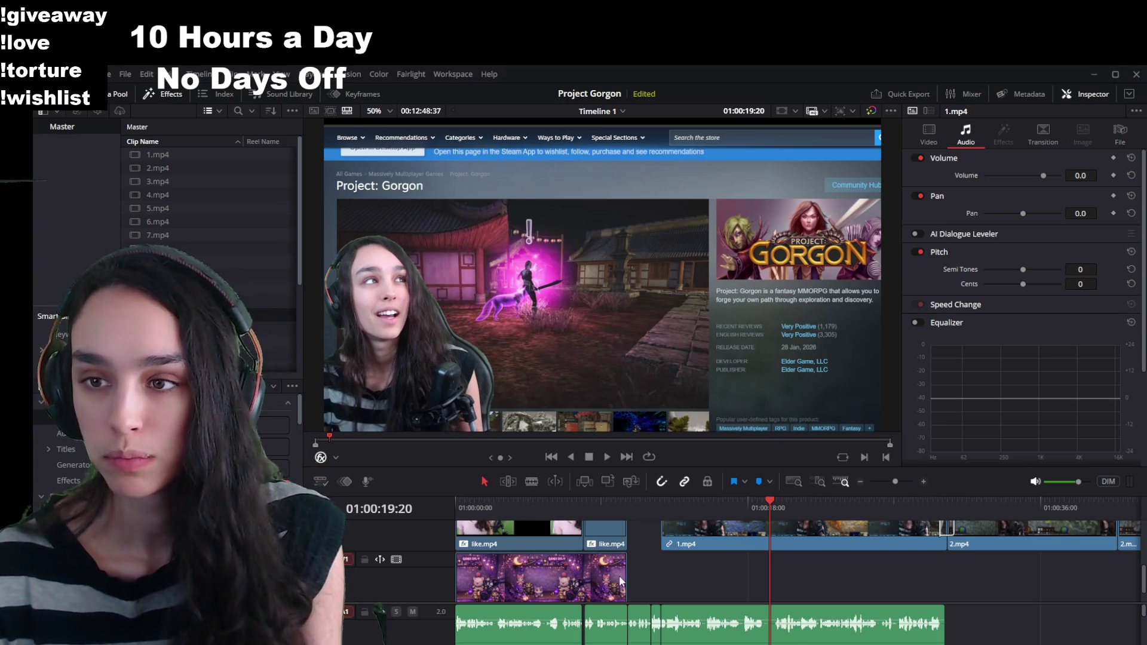
scroll(589, 589, down, 2)
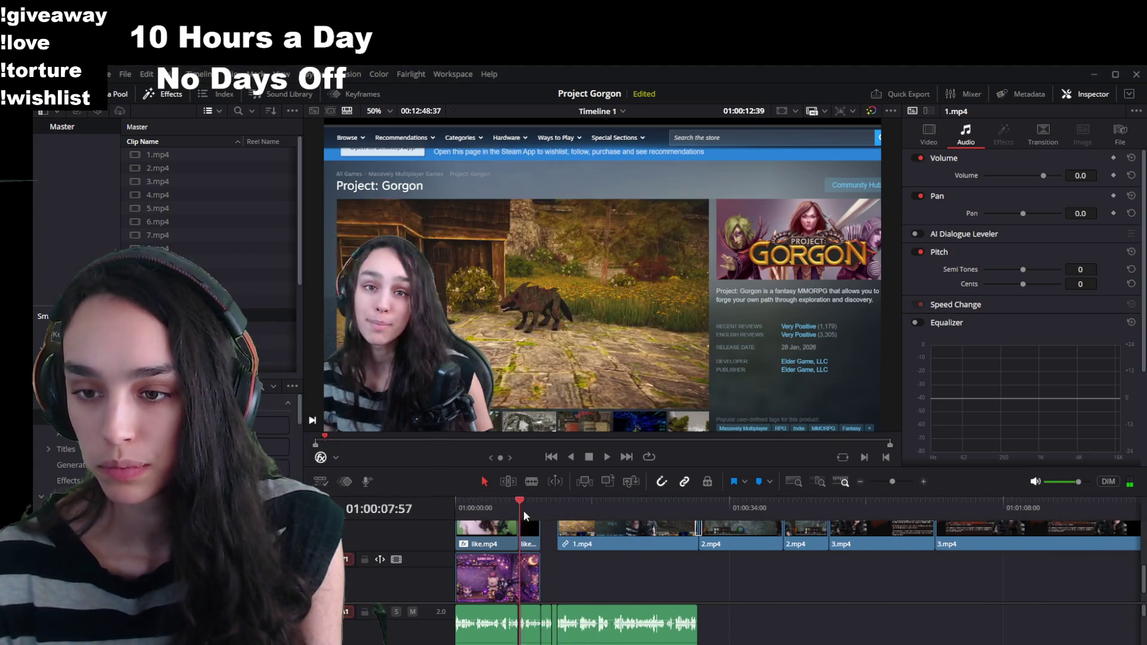
Step: Drag the VLogoSquare500Px.png clip on V3 far to the right along its track
click(508, 530)
key(Home)
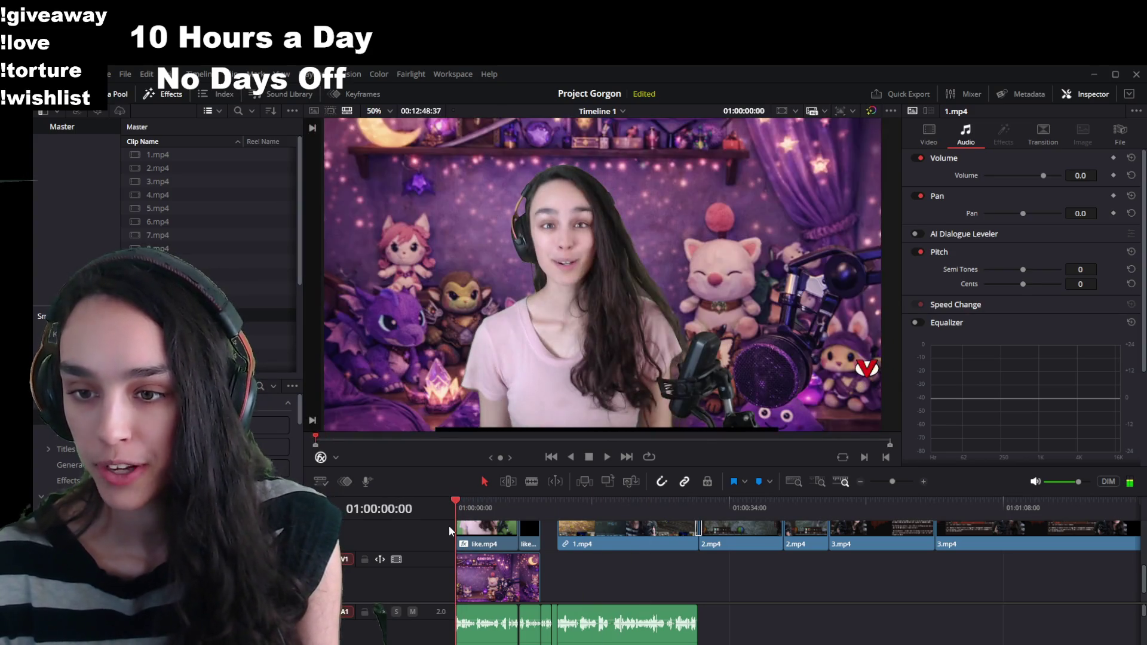
scroll(449, 525, up, 2)
click(501, 562)
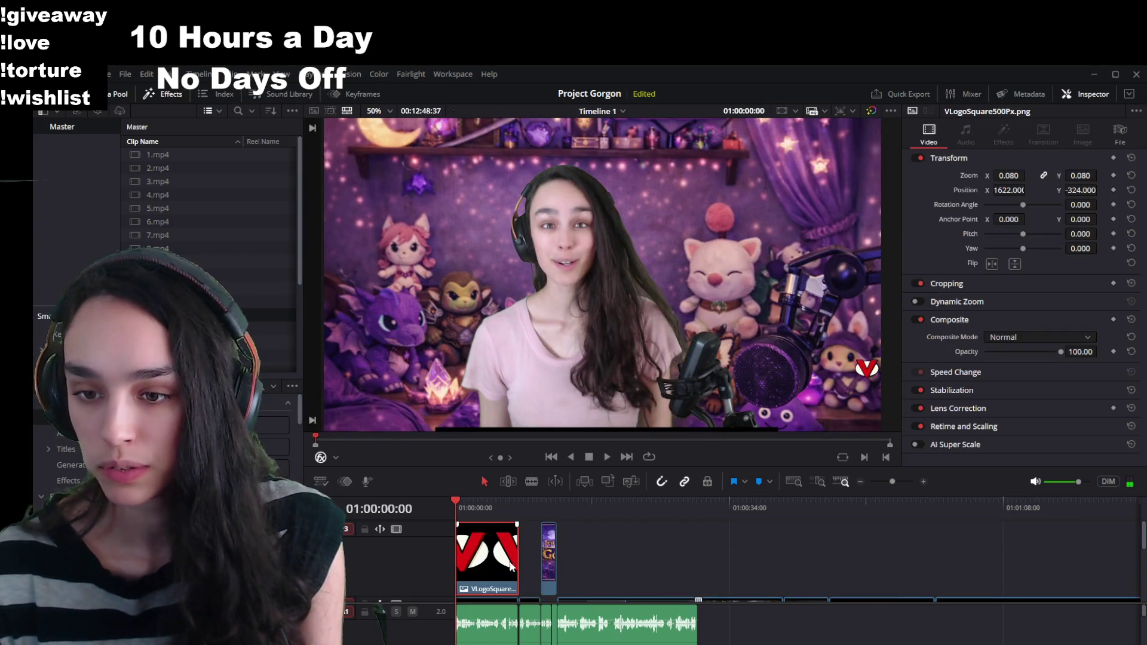
scroll(504, 567, down, 3)
scroll(517, 584, down, 3)
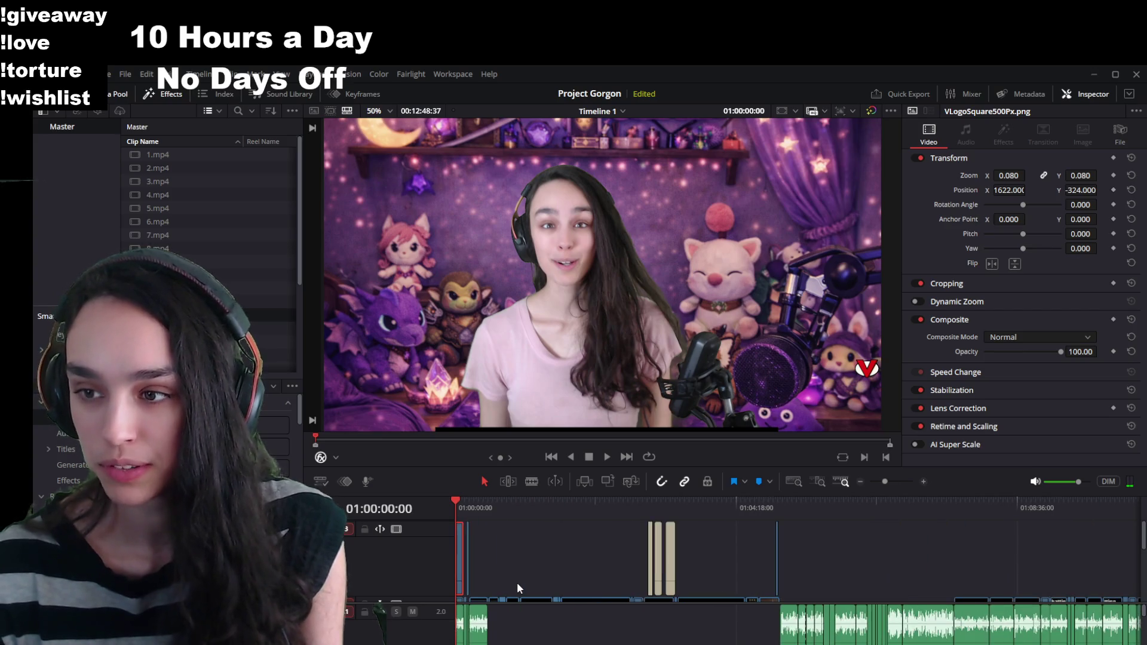
mouse_move(462, 567)
mouse_down()
mouse_move(544, 580)
mouse_move(1136, 566)
mouse_up()
scroll(867, 601, down, 5)
scroll(866, 605, up, 5)
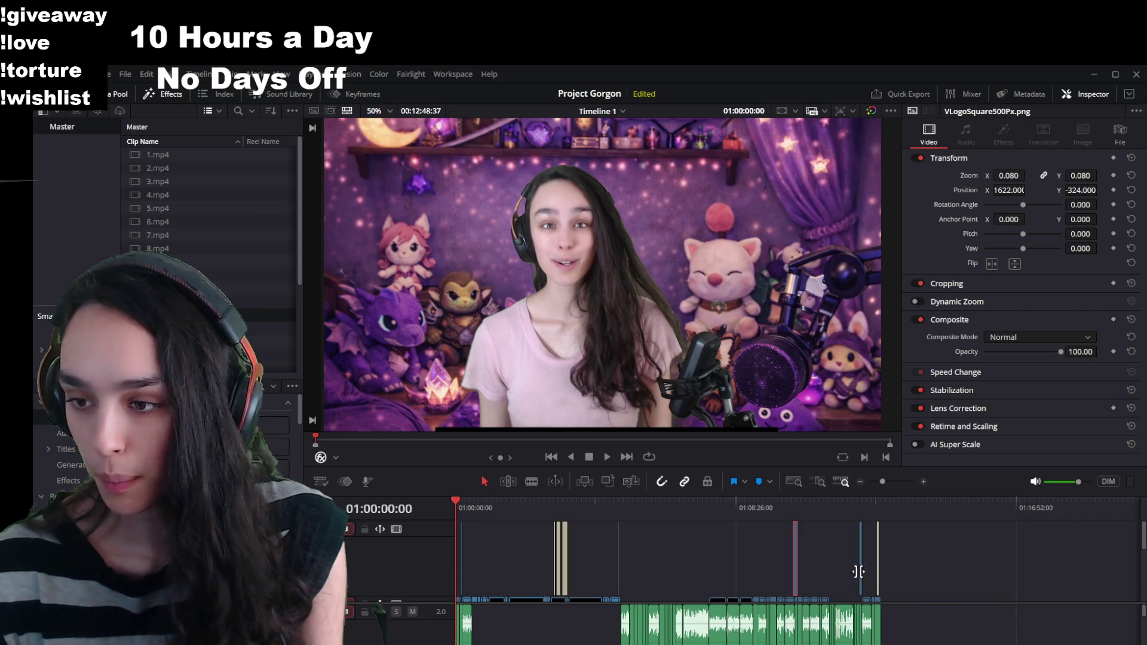
drag(795, 568, 1017, 583)
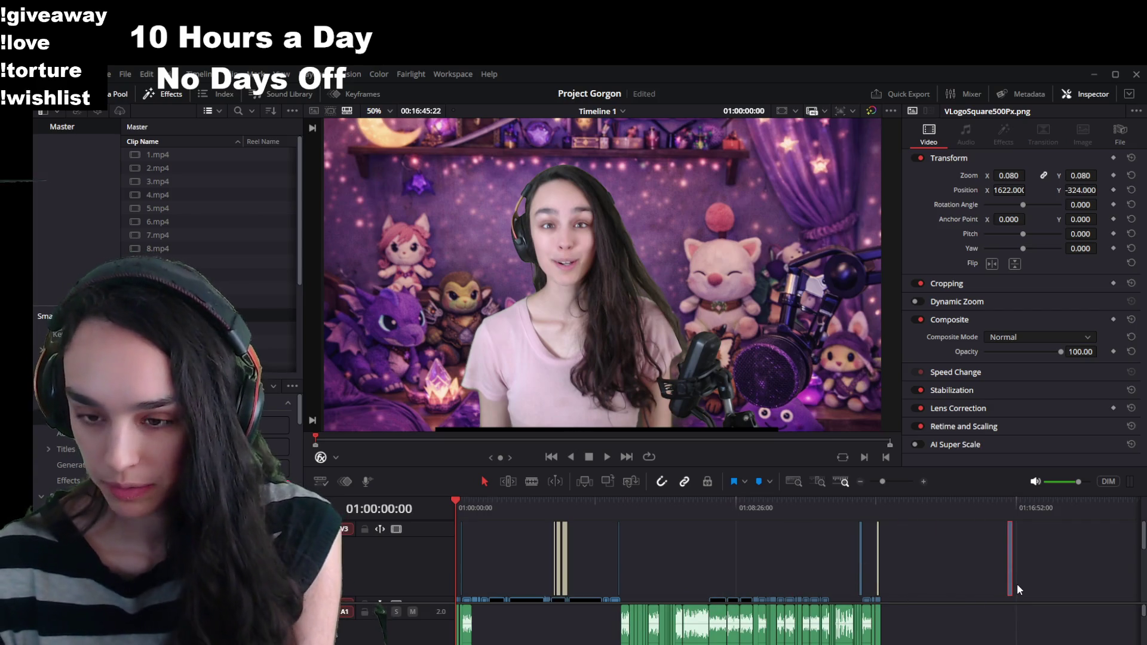
Step: Select the like.mp4 intro clip and scrub ahead to 01:02:36 in the gameplay
click(892, 597)
scroll(620, 602, up, 4)
drag(478, 513, 818, 526)
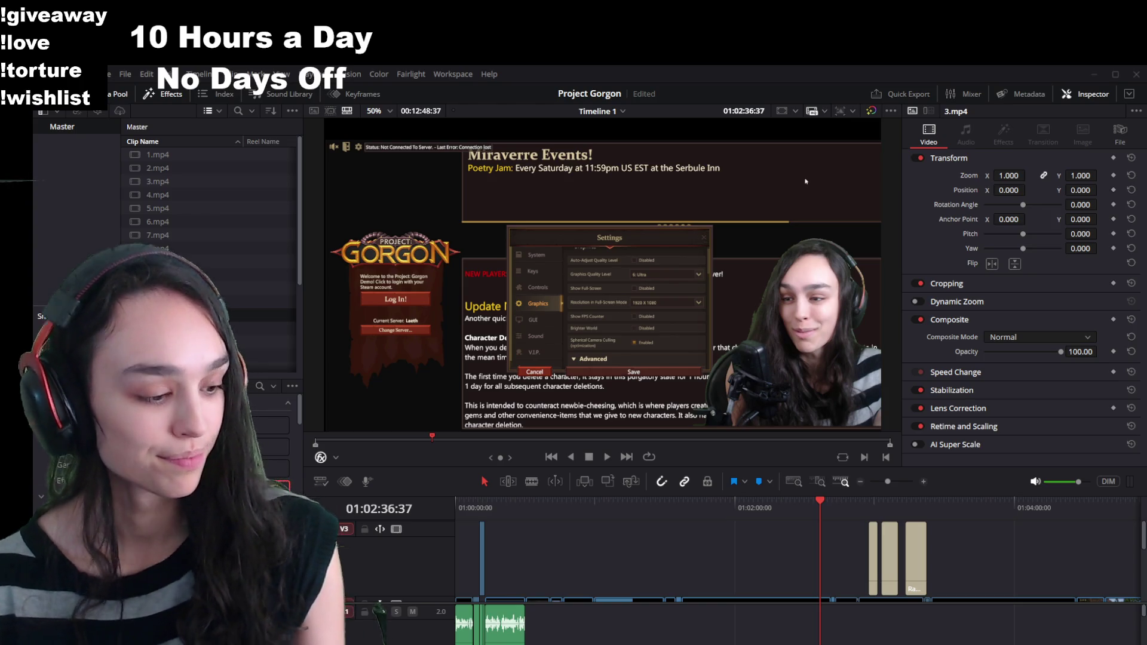
Step: Scrub through the intro from the timeline start, play it, then stop at 01:00:50
drag(507, 500, 471, 503)
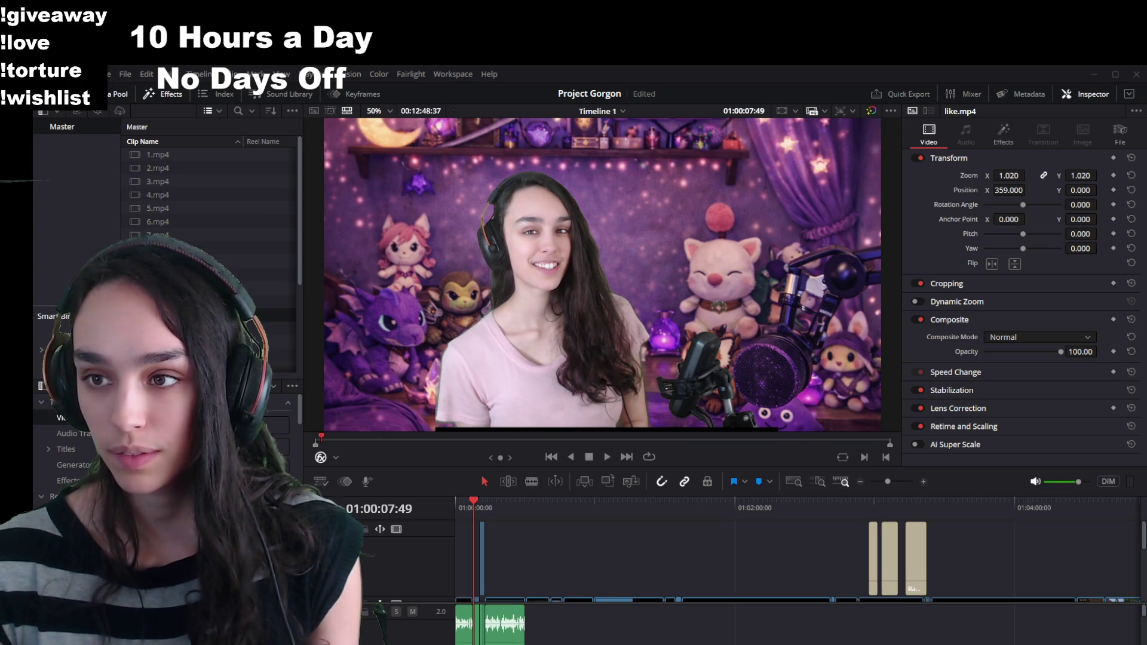
drag(473, 510, 464, 504)
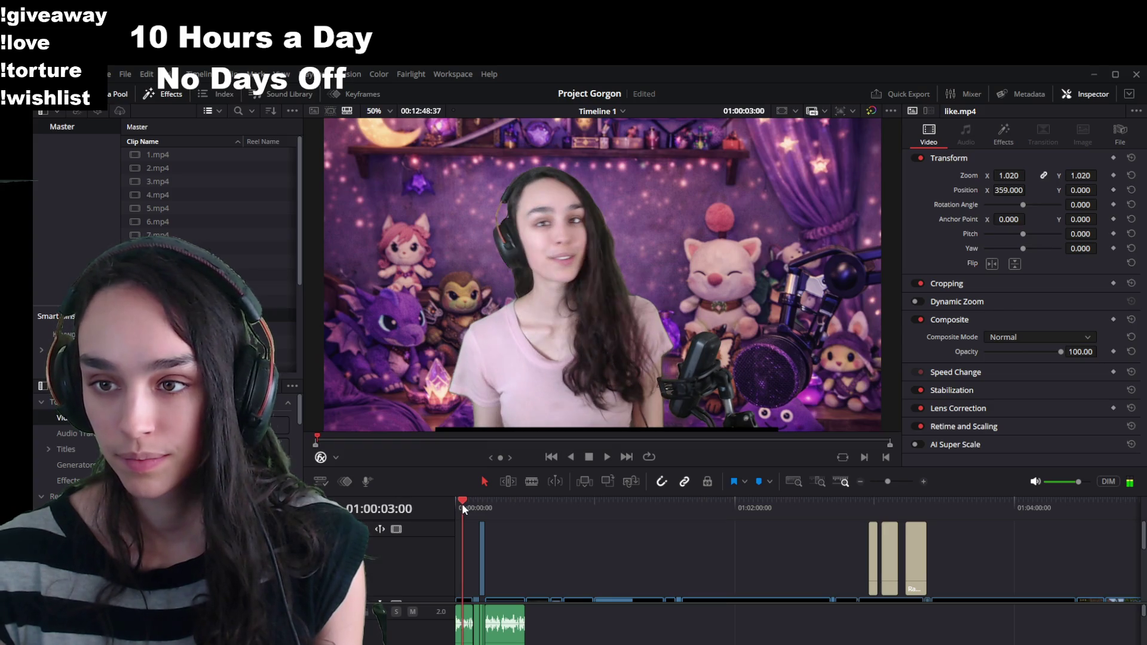
key(Home)
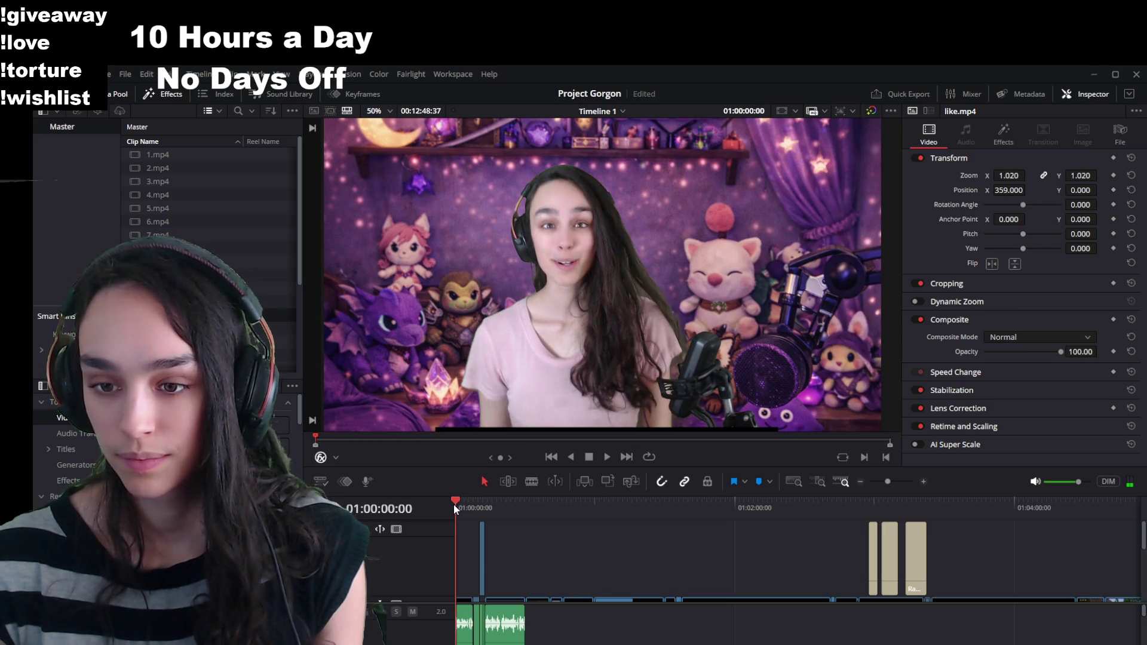
drag(462, 504, 558, 507)
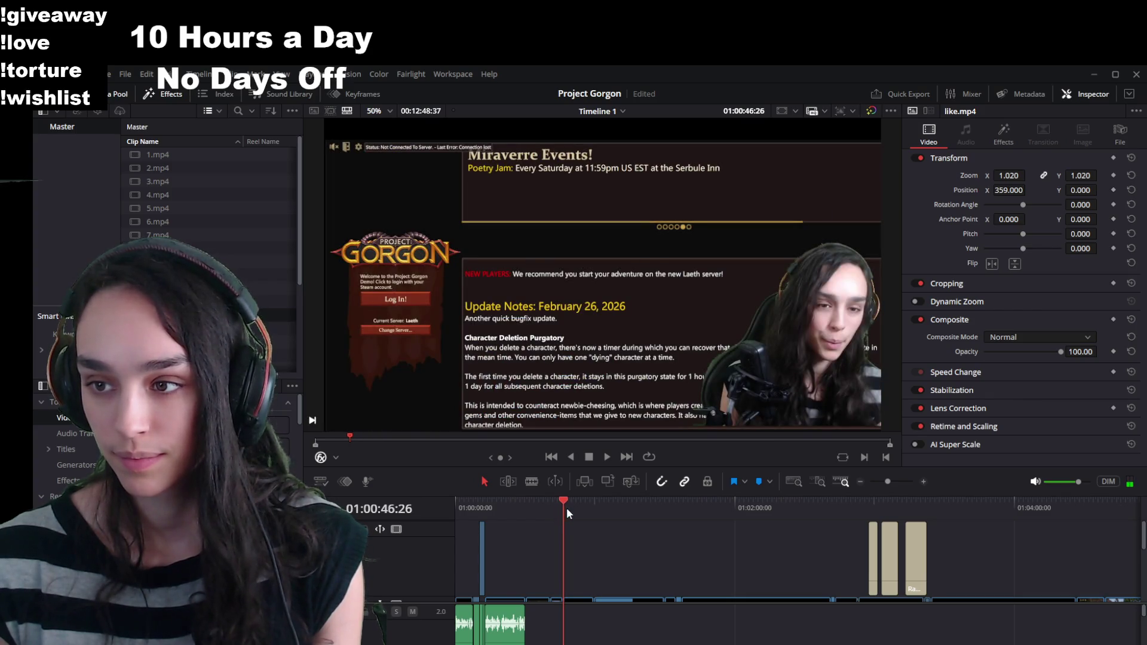
key(space)
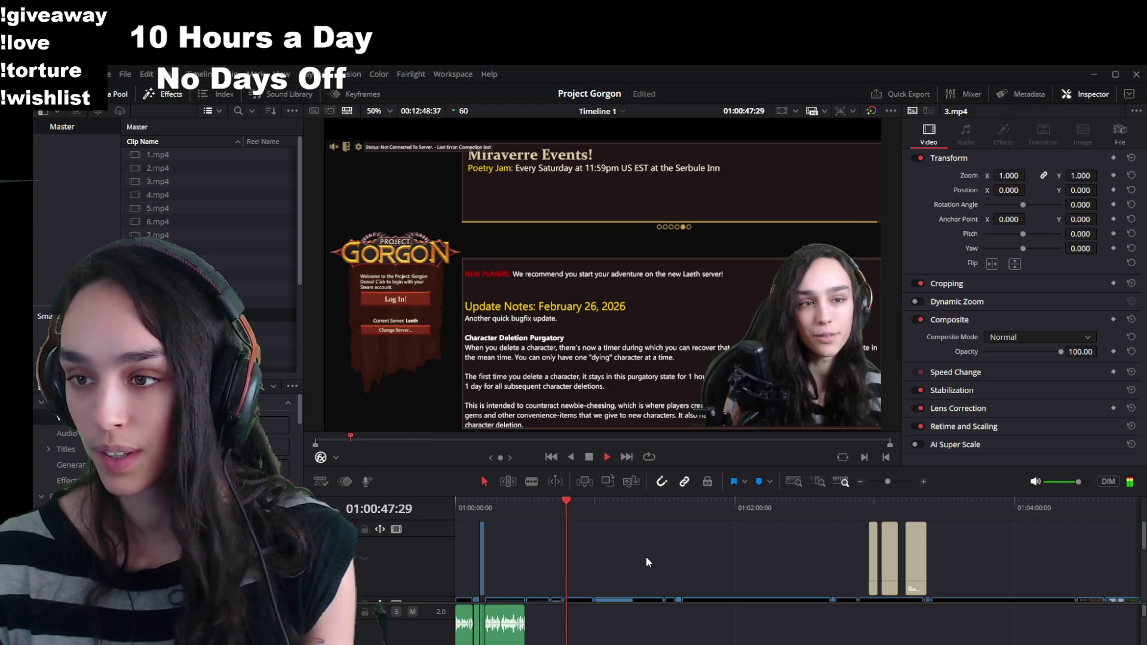
key(space)
drag(571, 502, 574, 501)
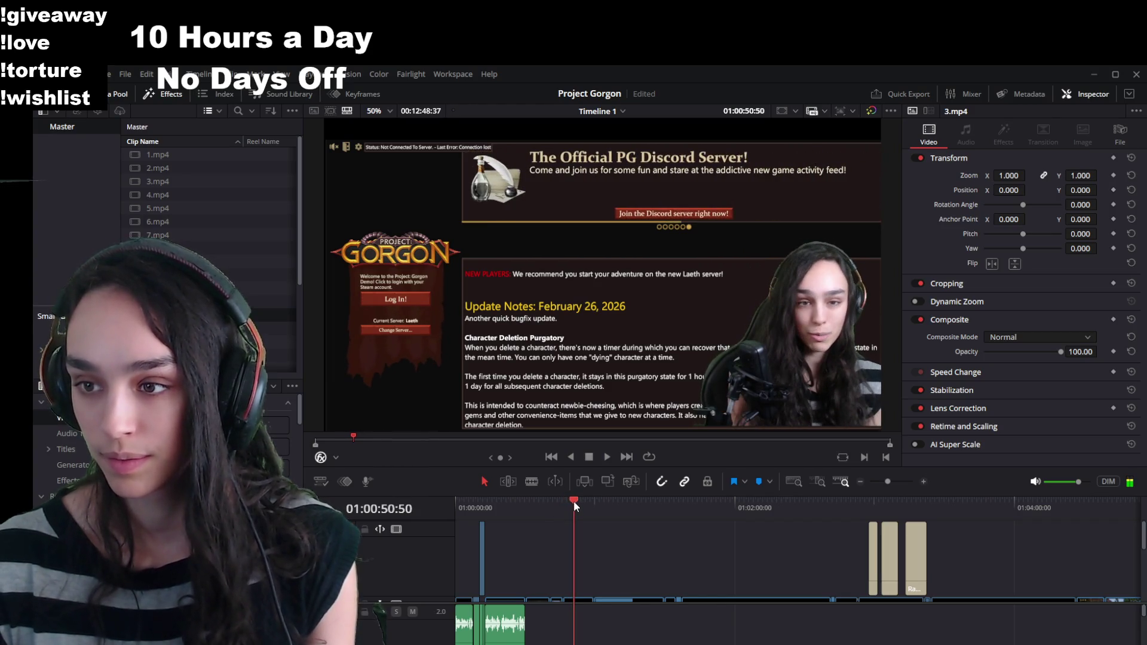